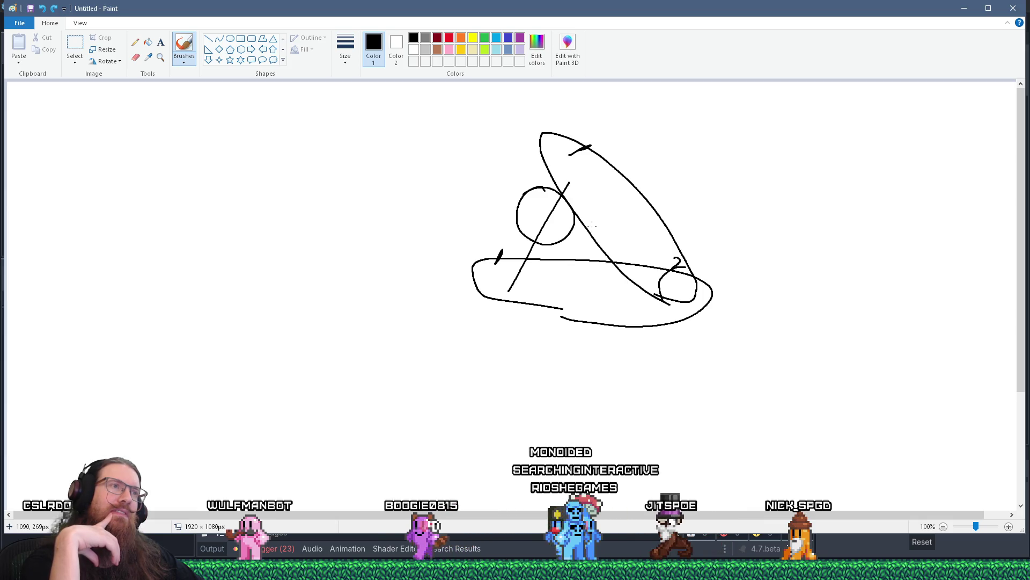
Step: Switch from the Paint sketch to the Godot editor with the pinball_machine scene
key(alt+Tab)
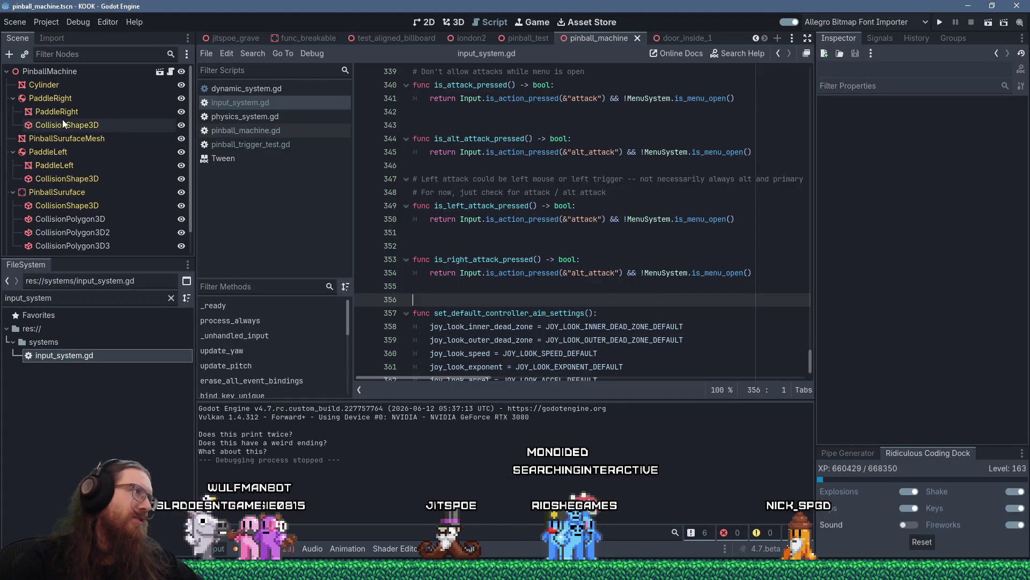
Step: Select PaddleRight and scroll through its RigidBody3D freeze and sleep settings in the Inspector
click(60, 100)
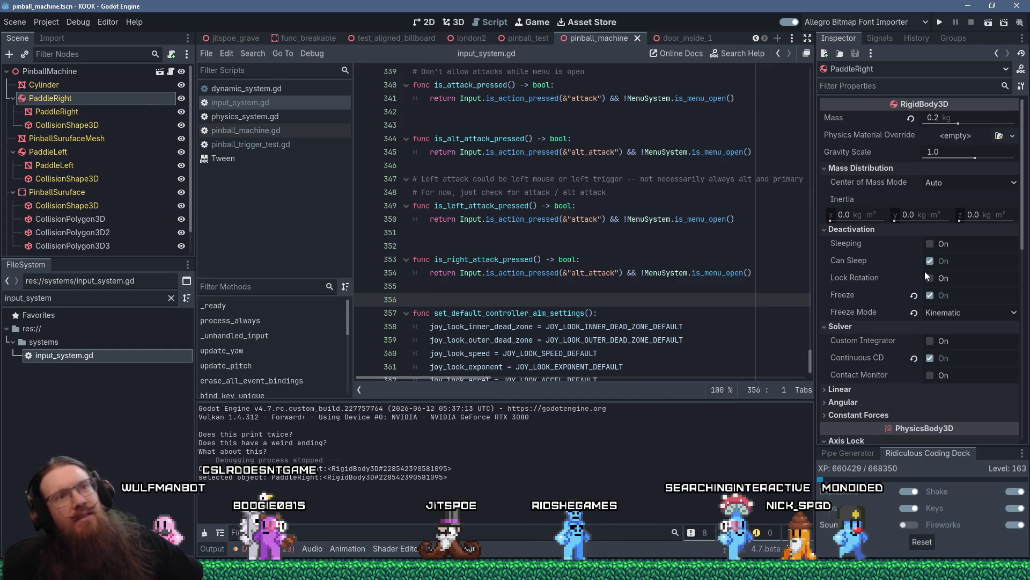
mouse_move(886, 292)
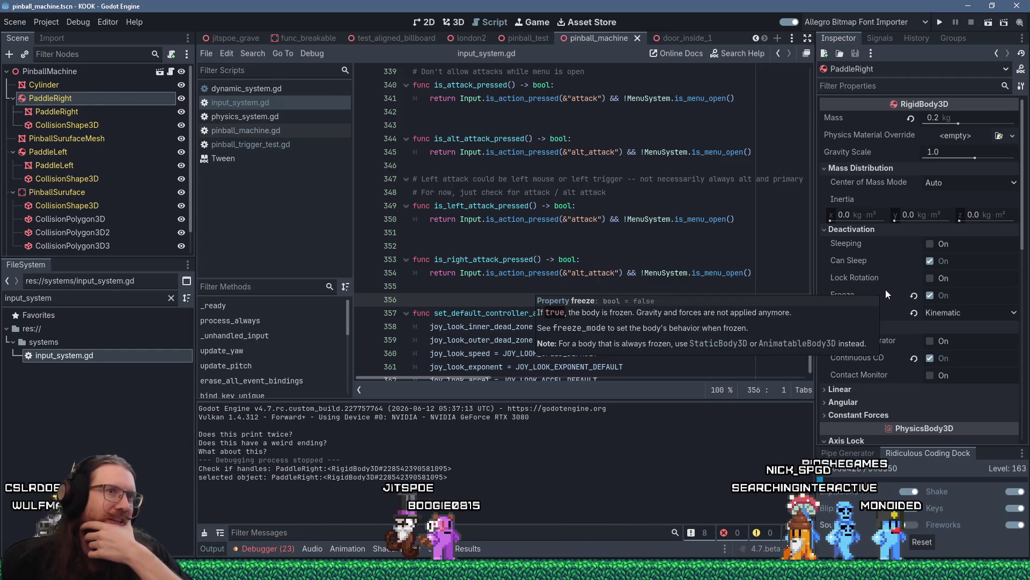
mouse_move(884, 375)
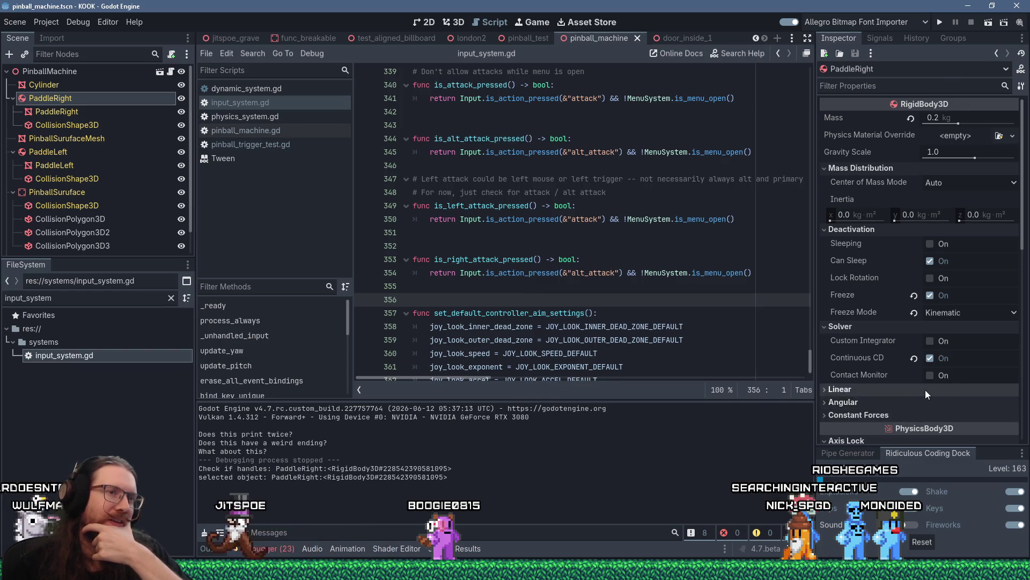
scroll(925, 389, down, 2)
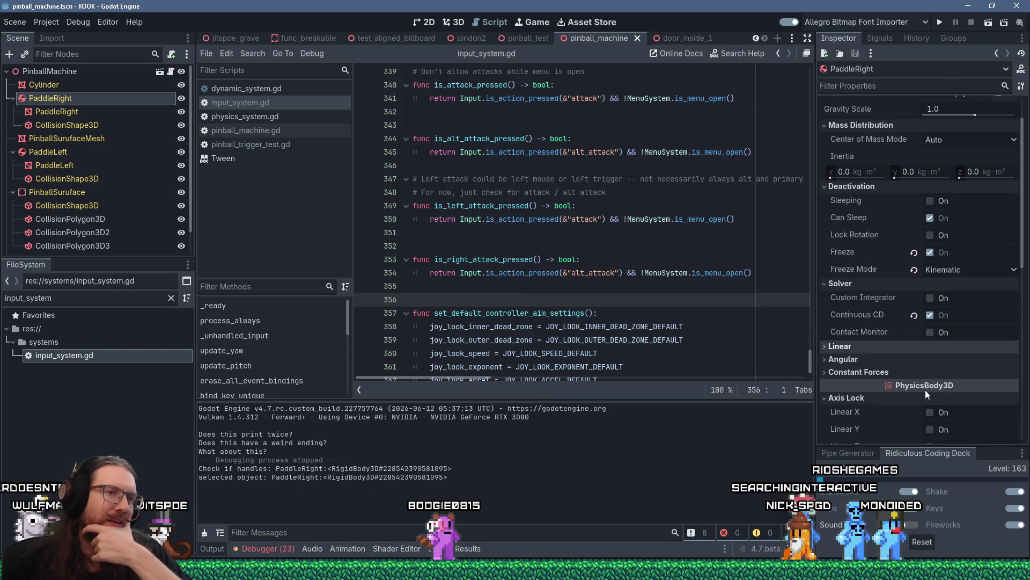
scroll(926, 390, down, 3)
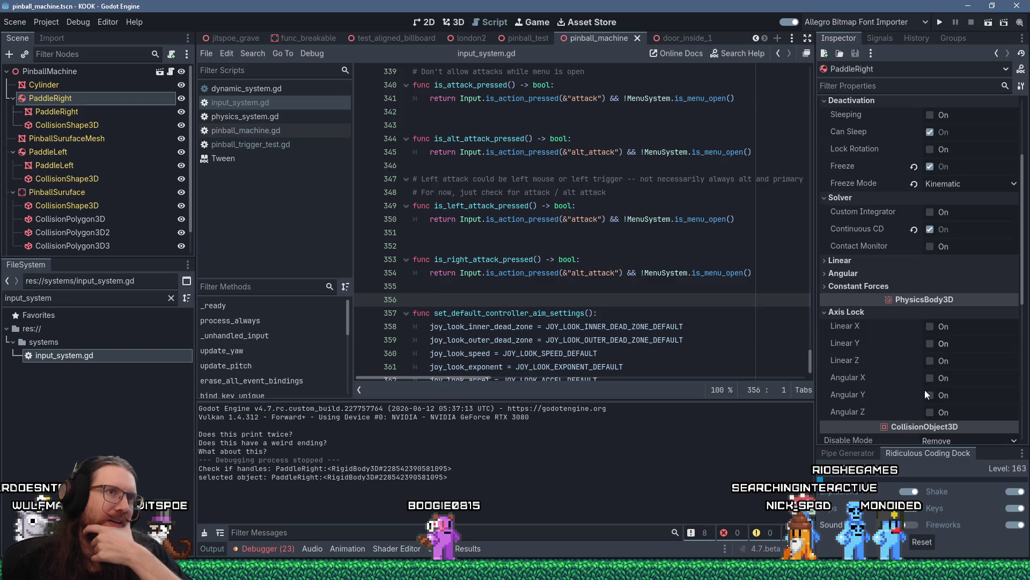
scroll(925, 390, down, 6)
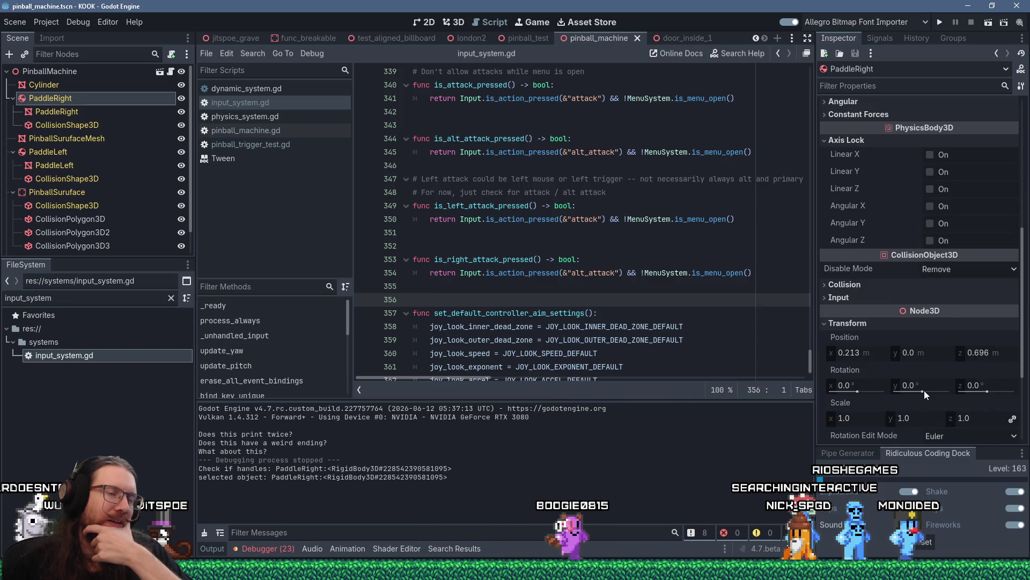
scroll(925, 391, up, 11)
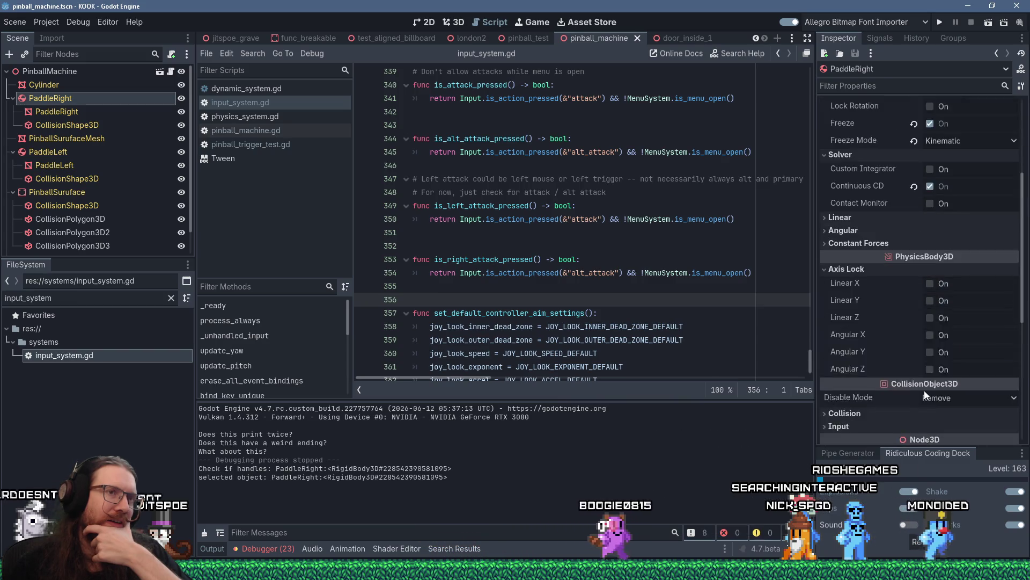
Step: Try filtering the Inspector for 'ste', clear the filter, then select PaddleLeft
click(899, 86)
text(ste)
key(BackSpace)
key(BackSpace)
key(BackSpace)
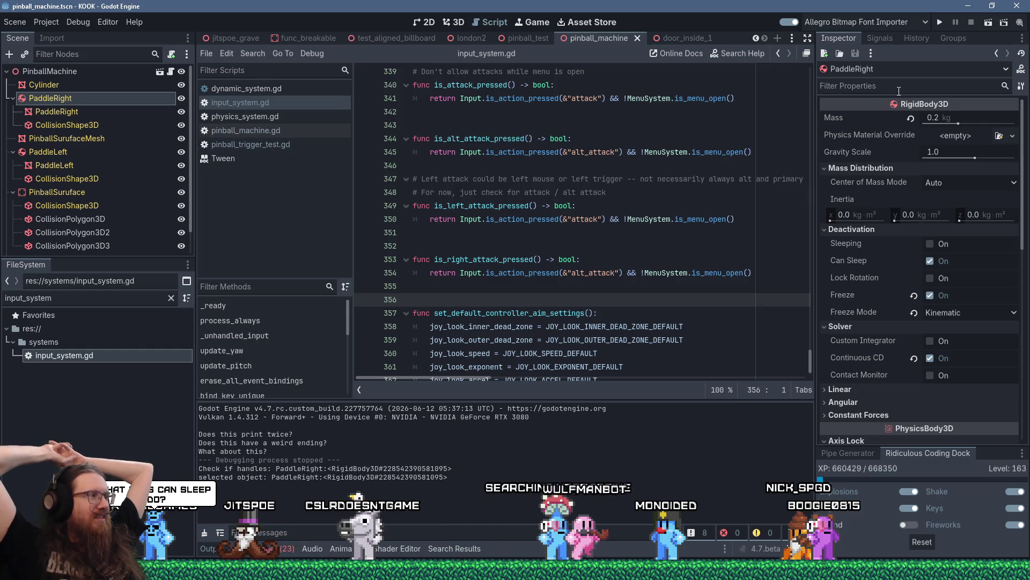
click(899, 89)
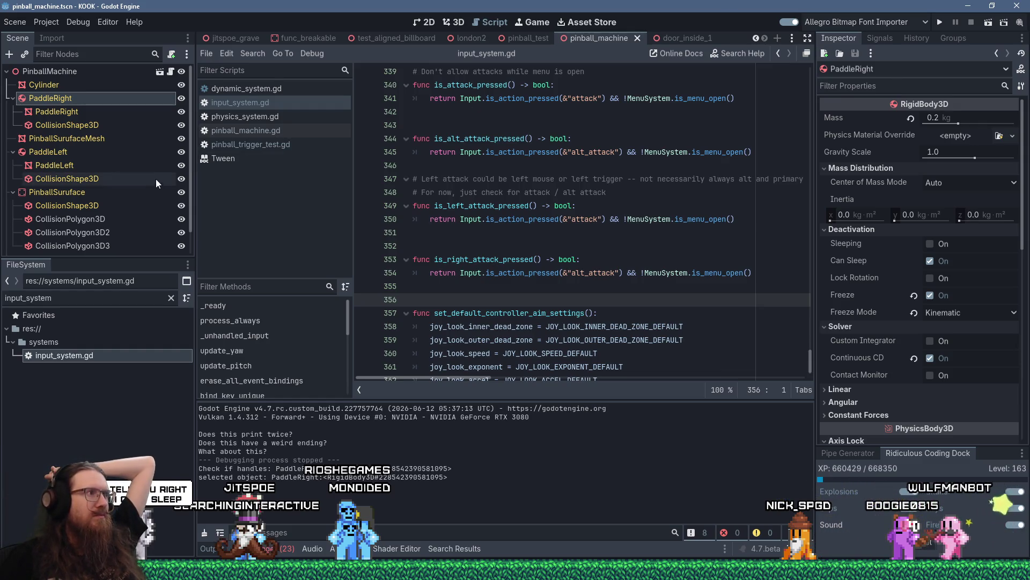
click(74, 152)
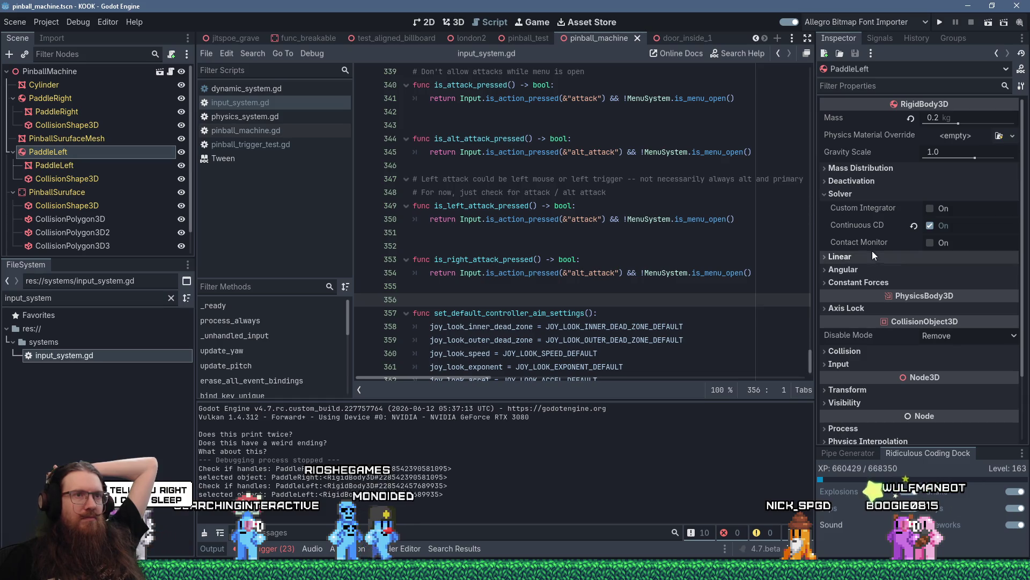
Step: Freeze PaddleLeft in Kinematic mode under Deactivation, then run the project
click(855, 256)
click(848, 336)
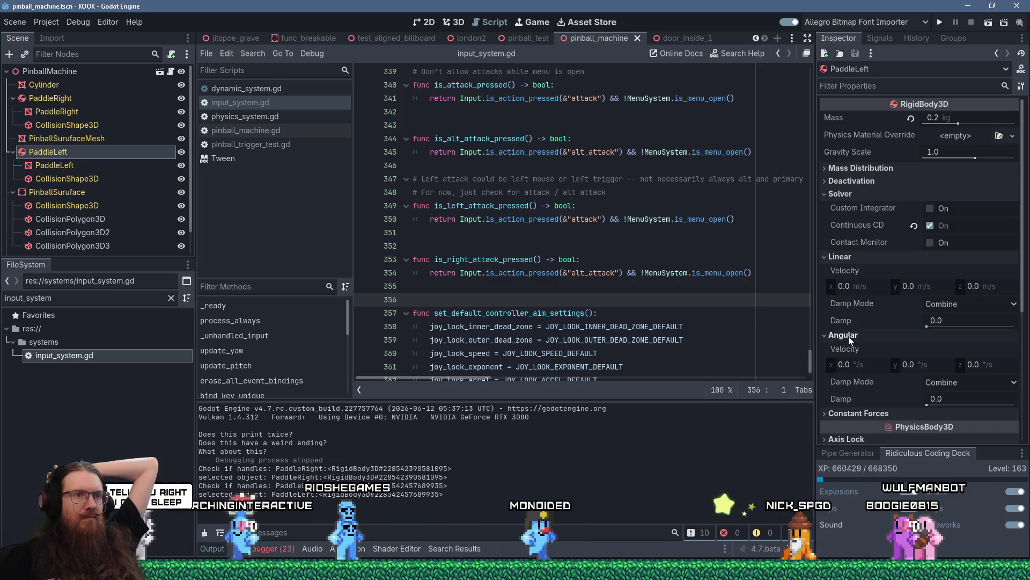
click(869, 182)
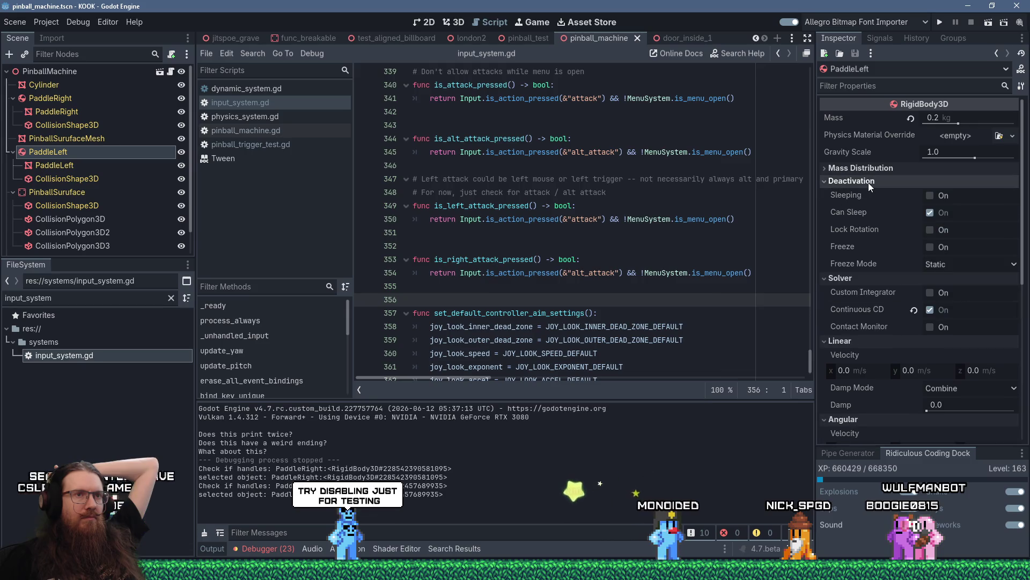
click(929, 247)
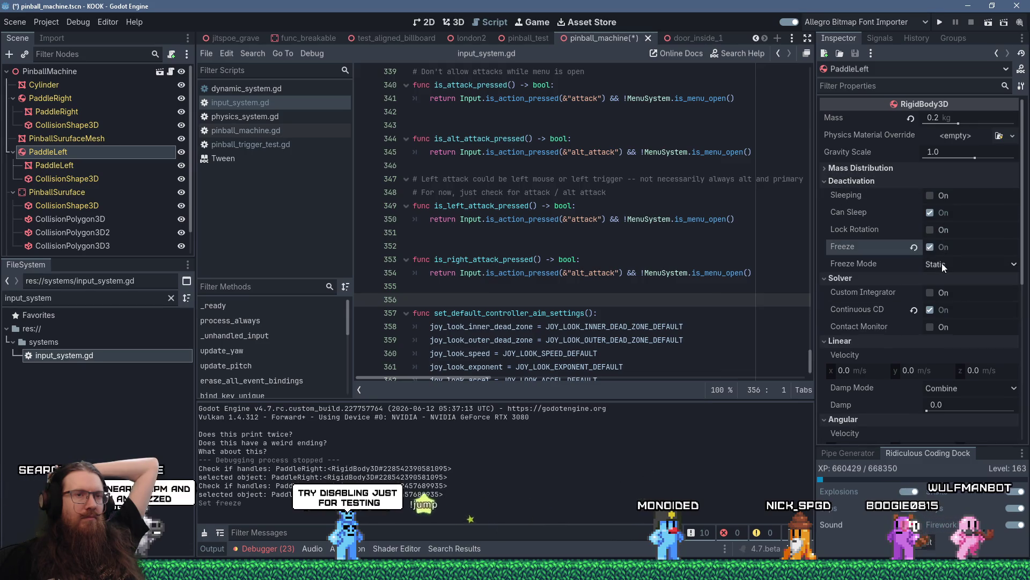
click(942, 264)
click(955, 290)
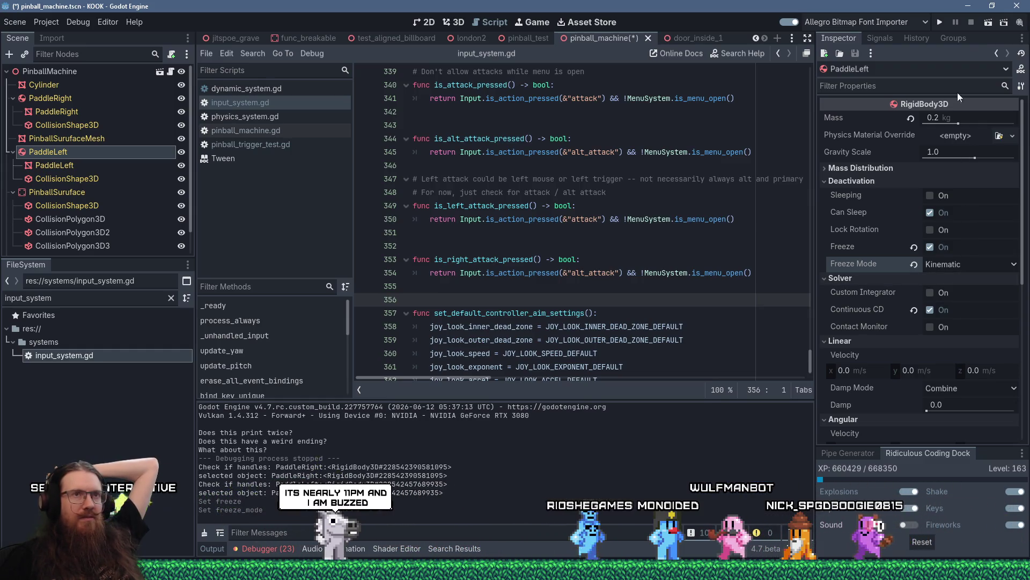
click(940, 22)
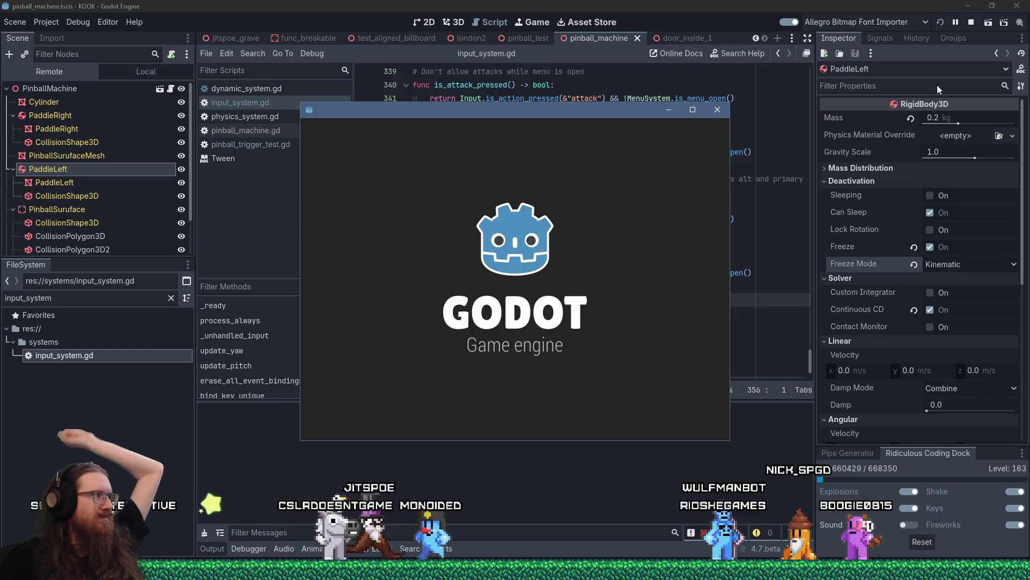
Step: Wait for the KOOK debug build to load the cobblestone street scene
mouse_move(923, 265)
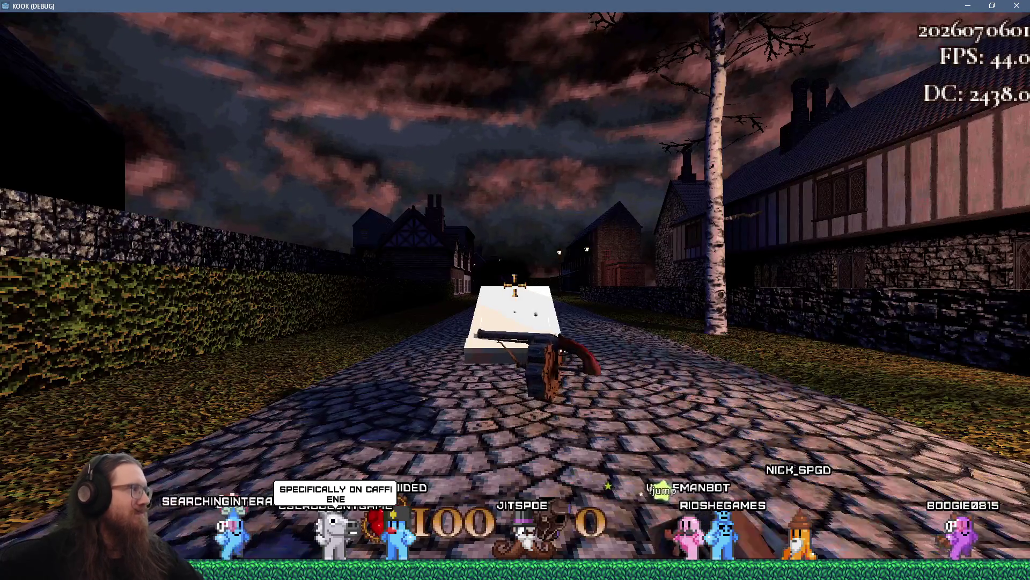
Step: Walk up to the pinball table, put away the revolver, and launch the ball
key(w)
key(2)
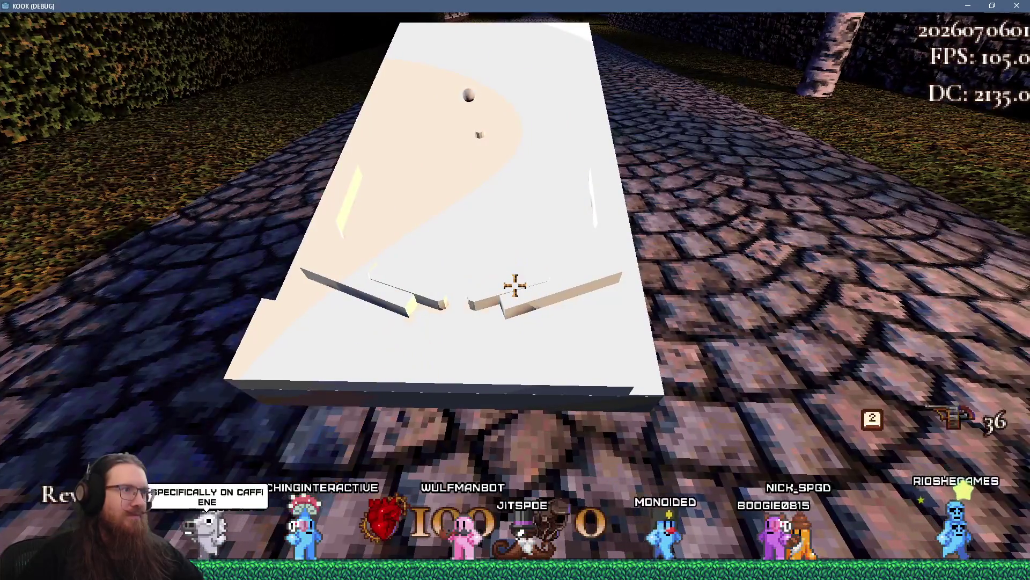
key(e)
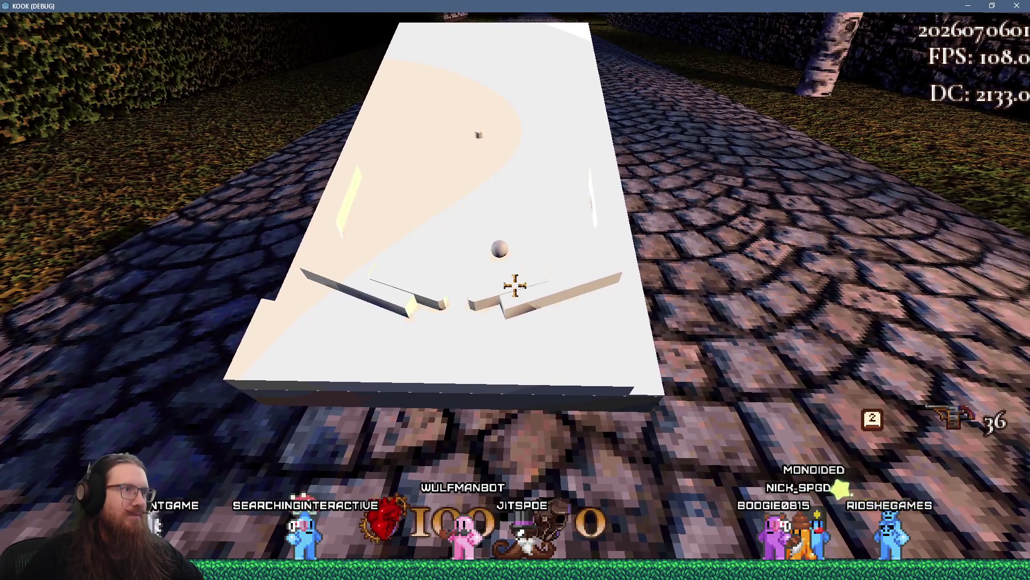
click(515, 285)
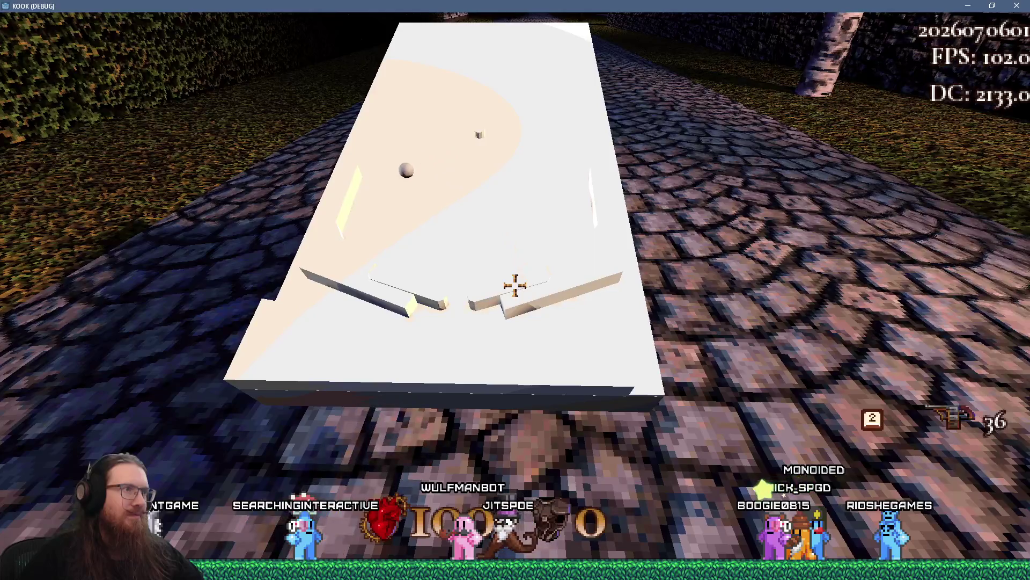
click(516, 285)
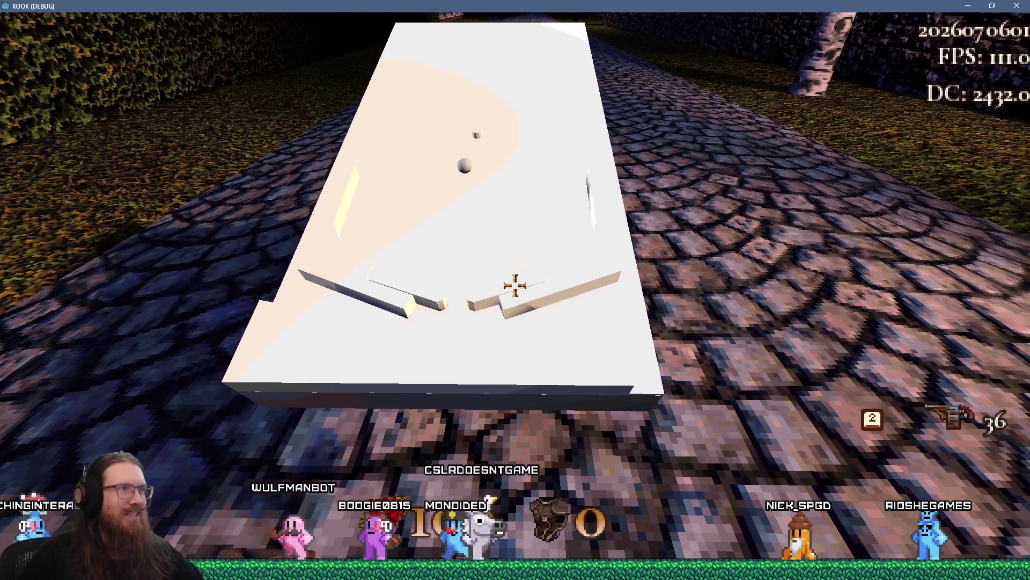
Step: Keep the ball in play by repeatedly flipping the left and right paddles
right_click(515, 286)
click(515, 286)
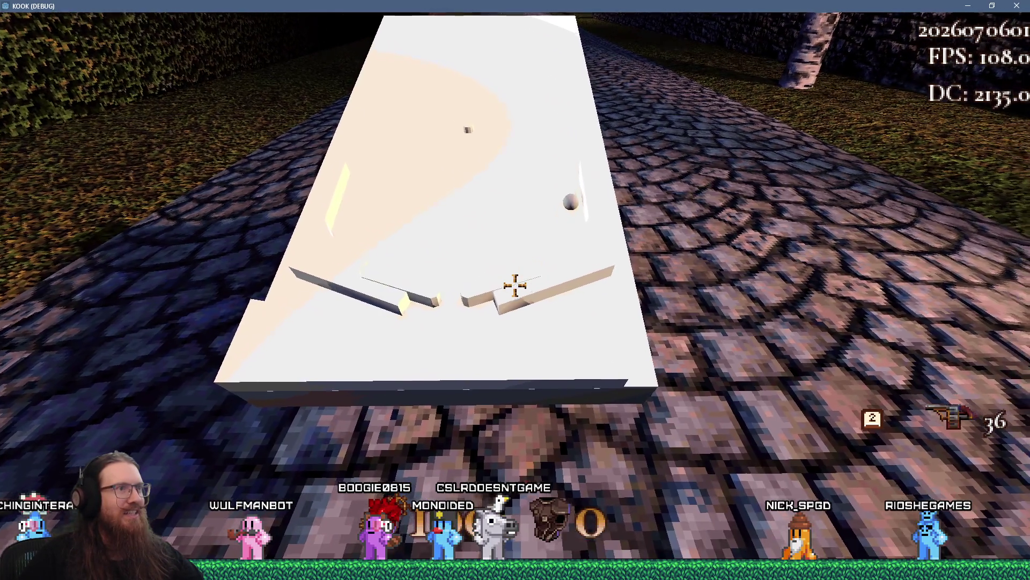
click(515, 286)
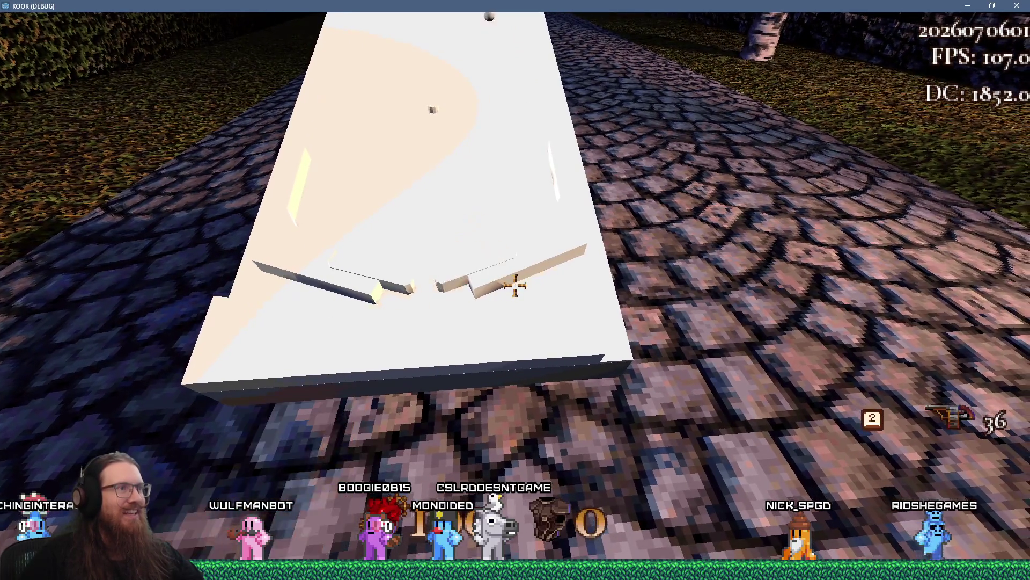
click(514, 286)
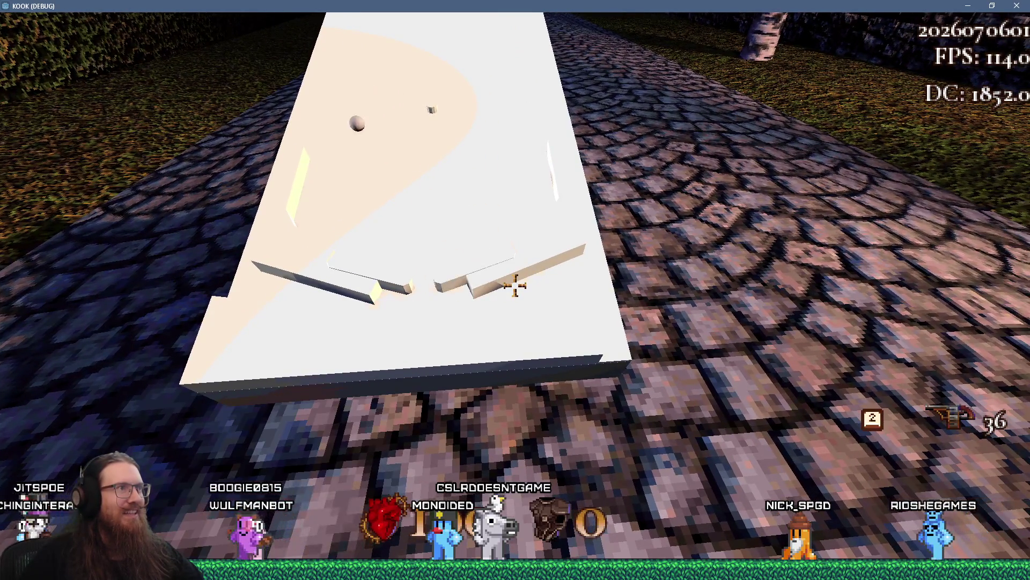
click(515, 286)
click(514, 285)
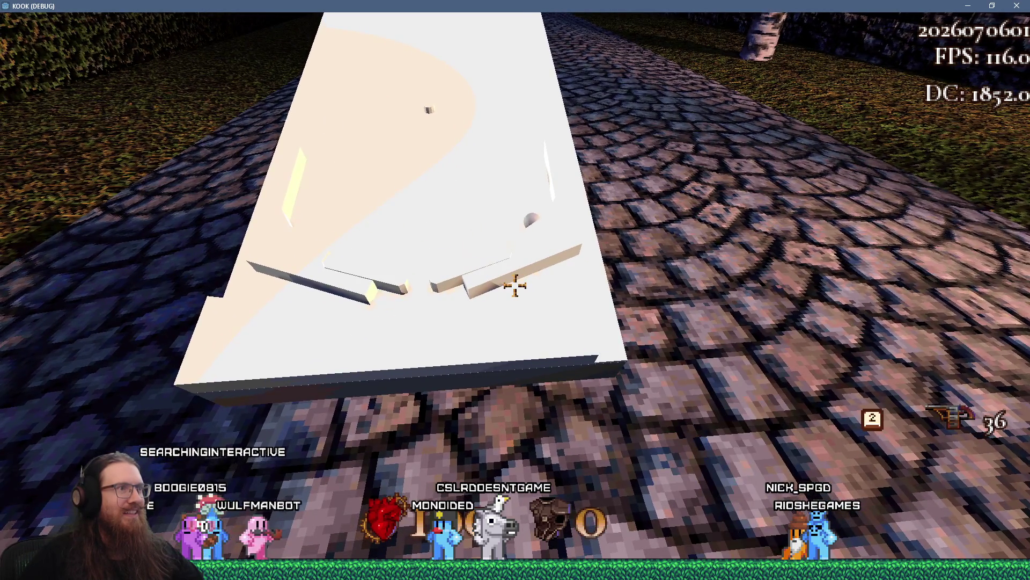
click(515, 286)
click(515, 285)
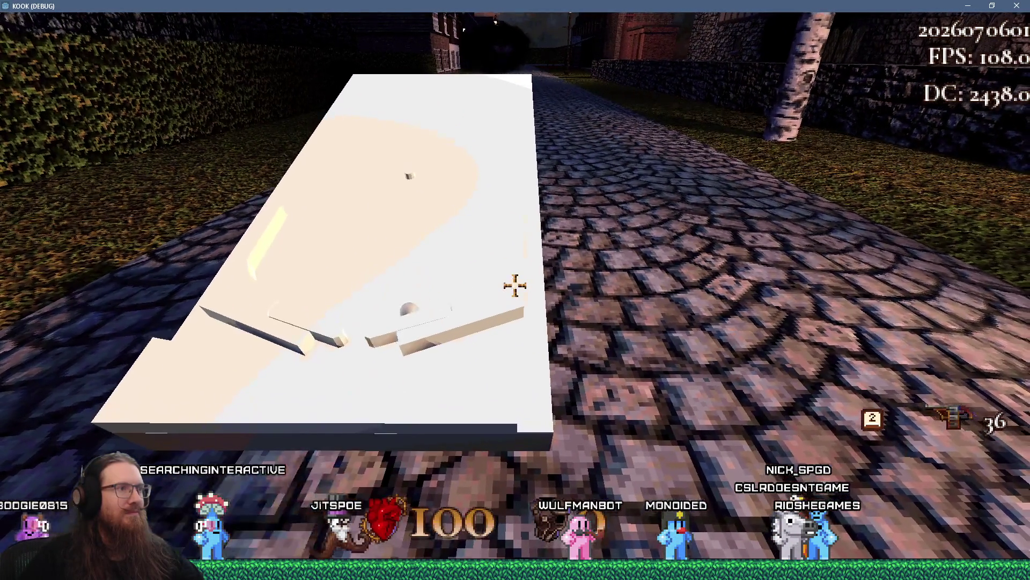
click(515, 285)
click(515, 286)
click(515, 285)
click(514, 286)
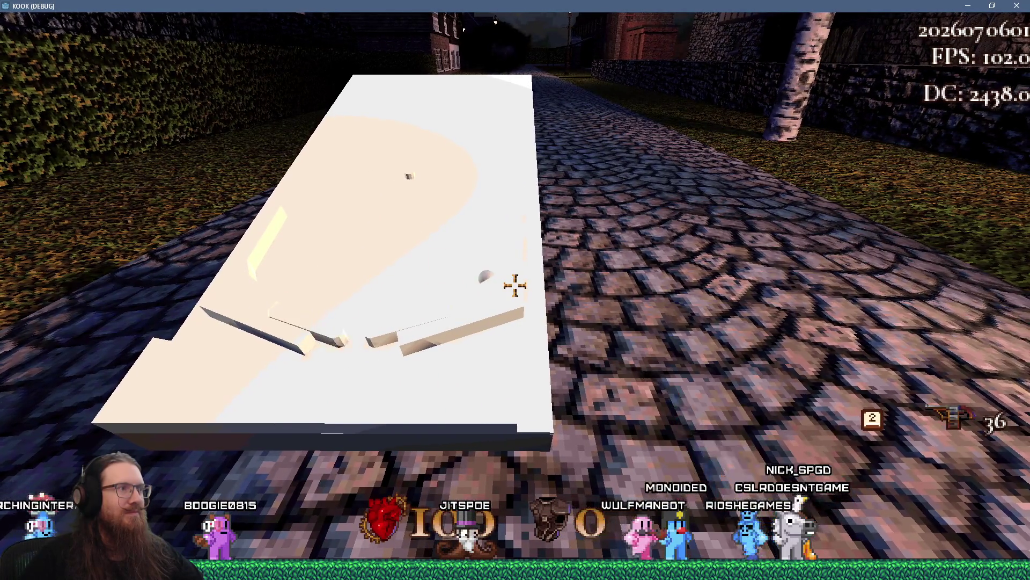
click(515, 285)
click(514, 286)
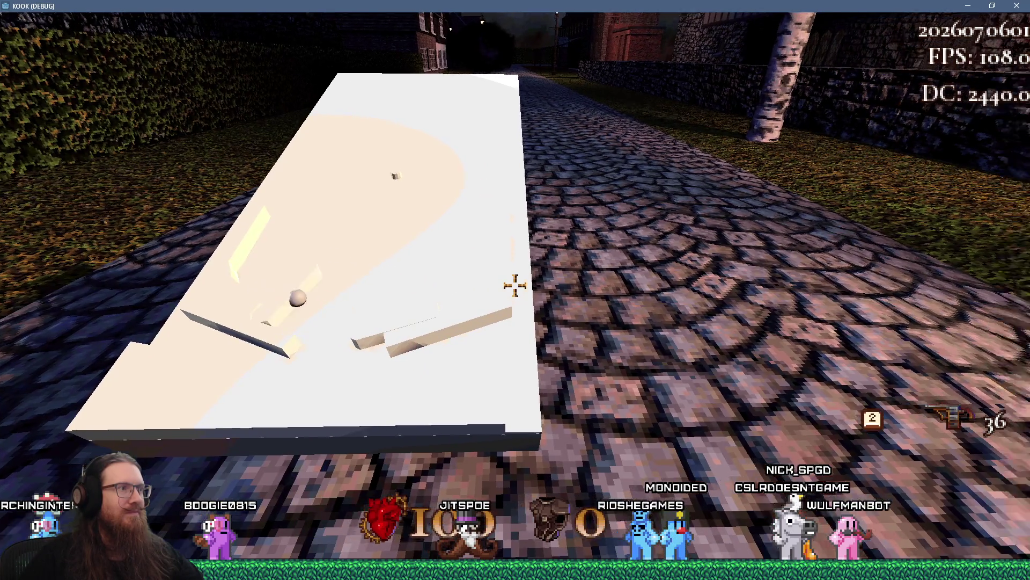
click(515, 285)
click(515, 286)
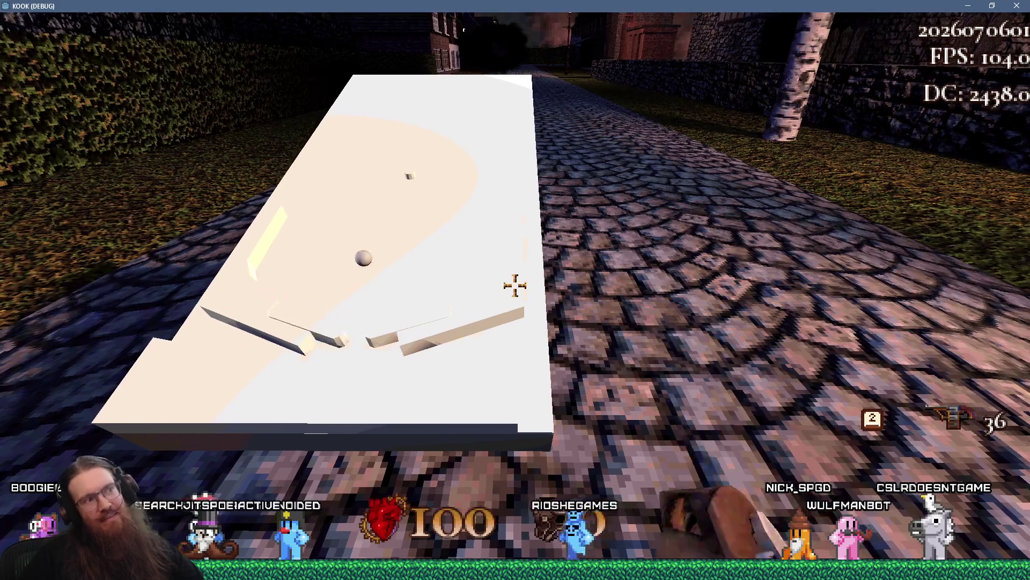
Step: Hold the left paddle up, flip a few more times, then open the debug console
key(a)
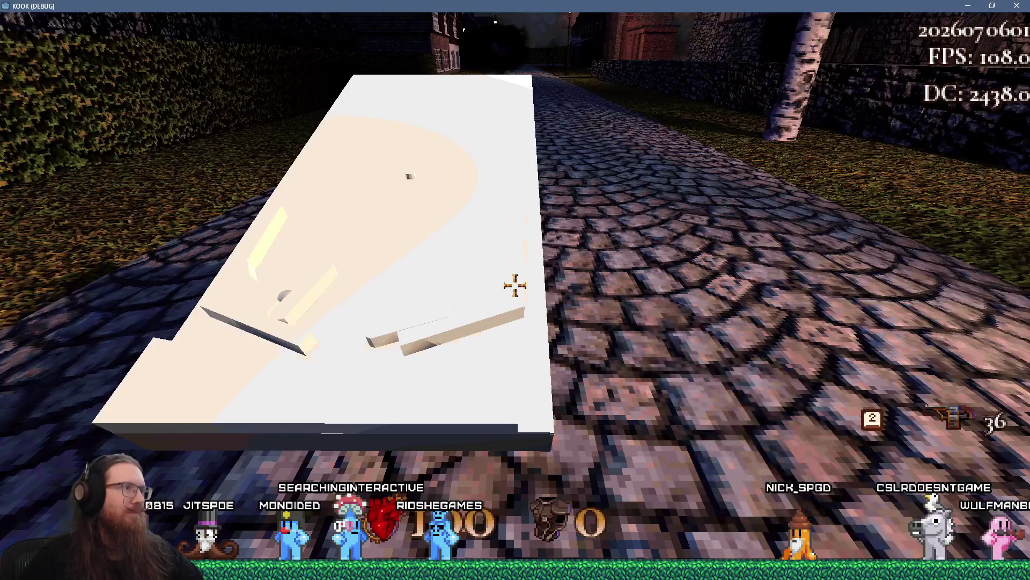
click(515, 285)
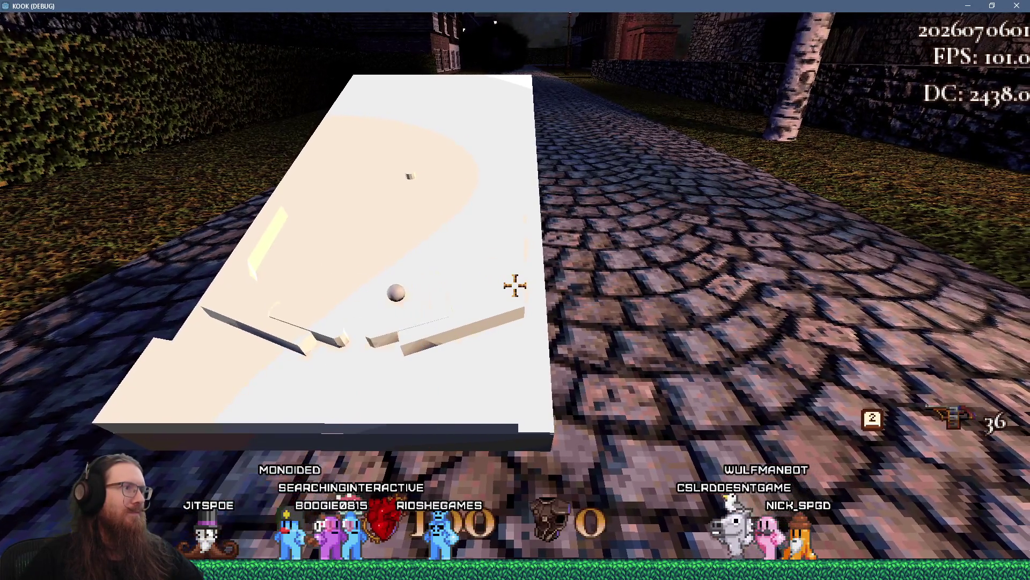
click(515, 285)
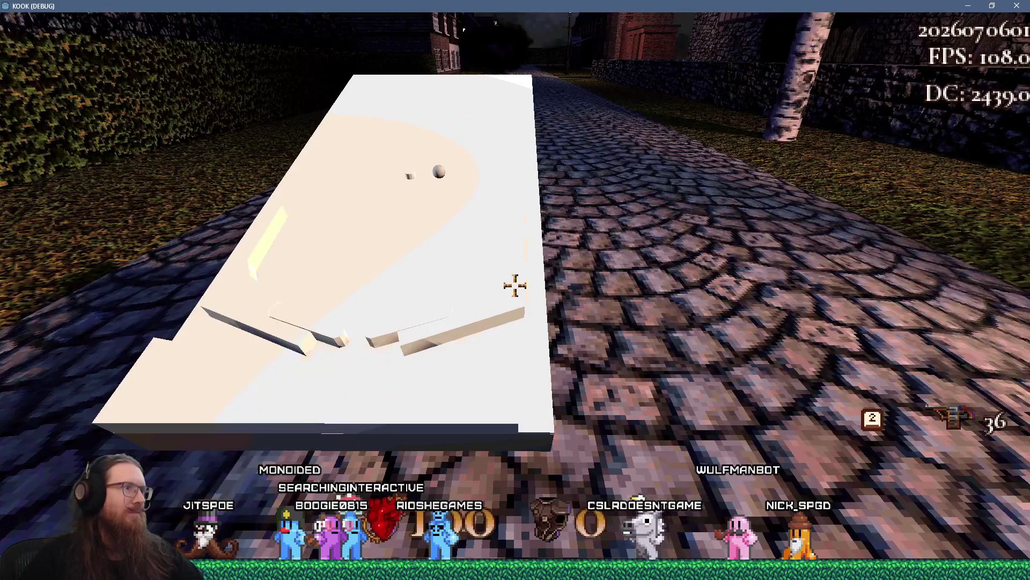
click(515, 285)
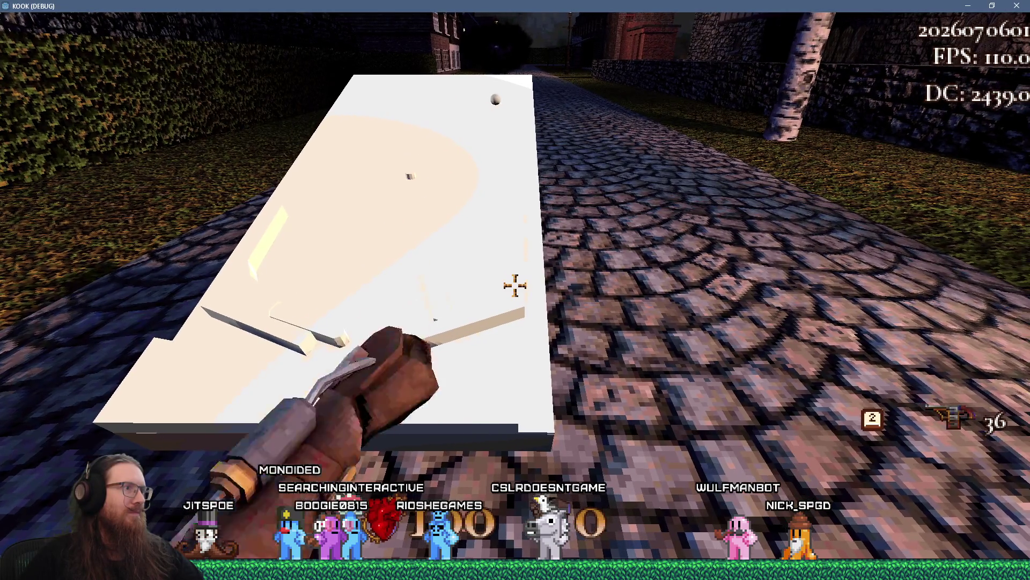
key(grave)
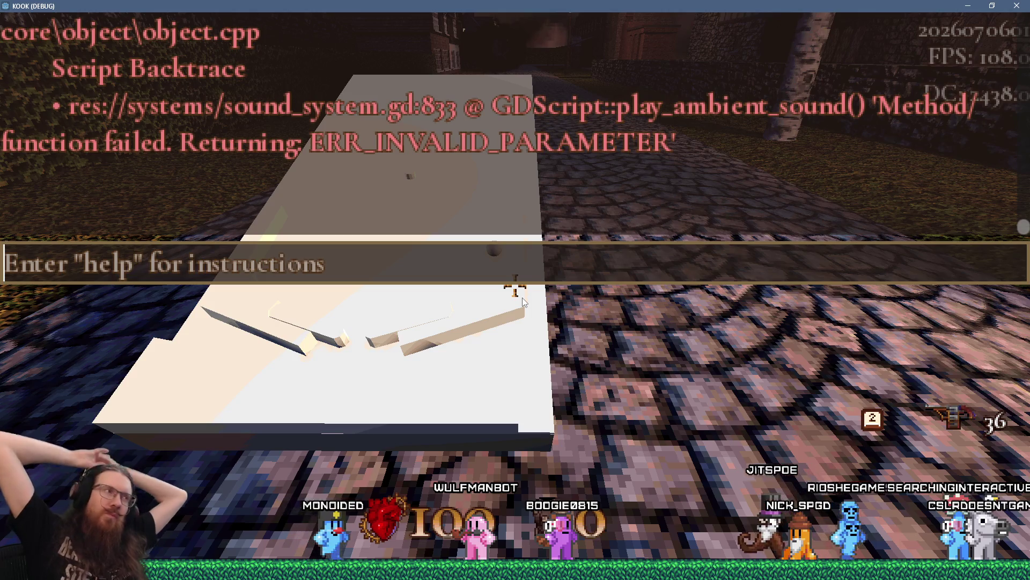
Step: Enter 'quit' in the debug console to close the game
text(quit)
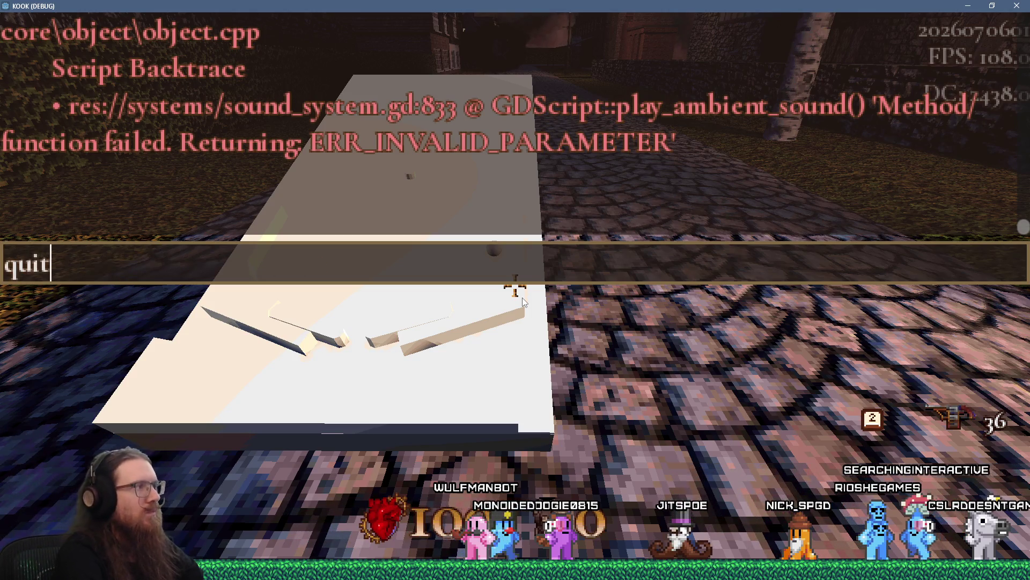
key(Return)
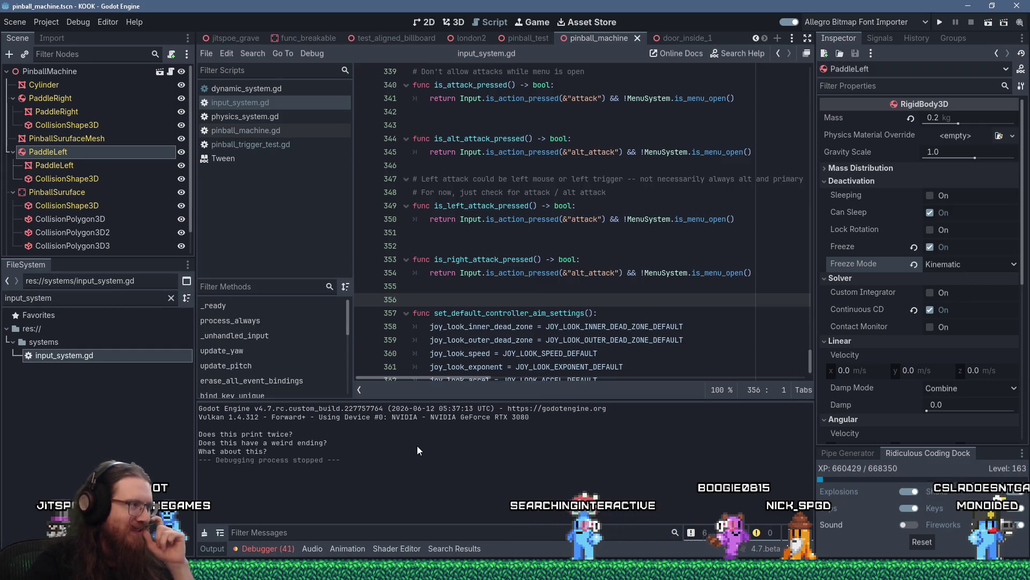
scroll(909, 337, down, 4)
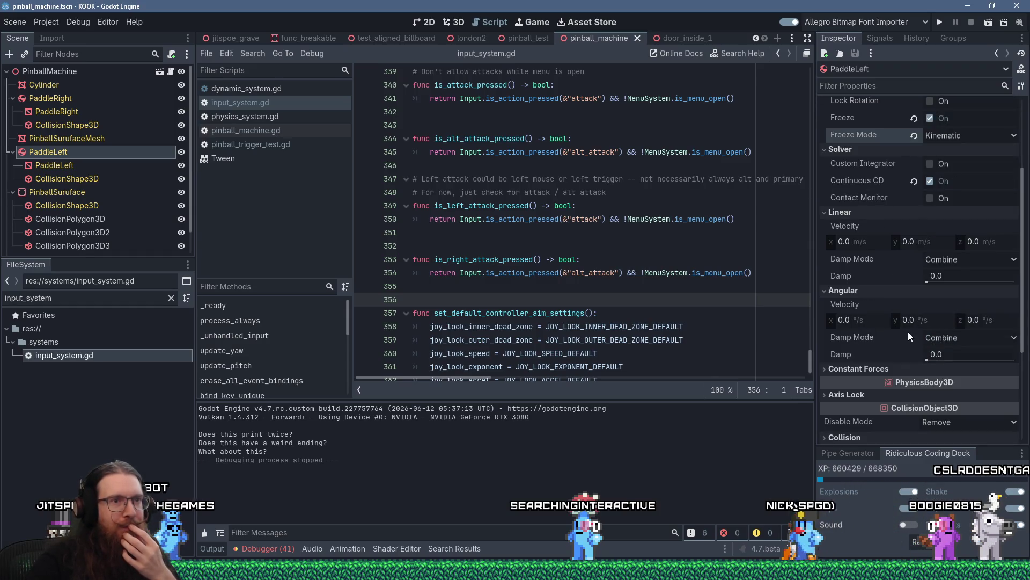
click(887, 369)
scroll(887, 366, down, 5)
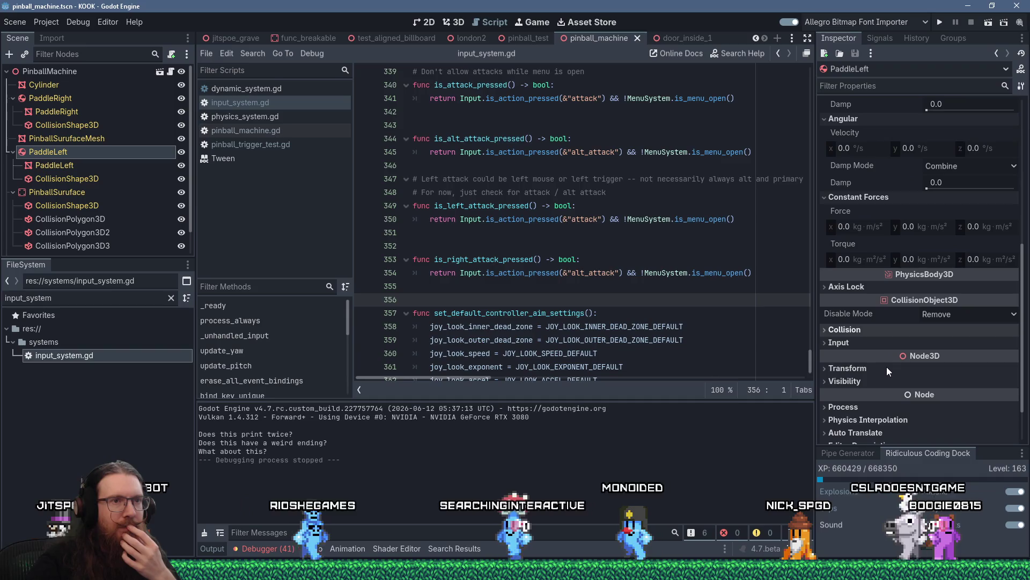
click(859, 286)
click(860, 286)
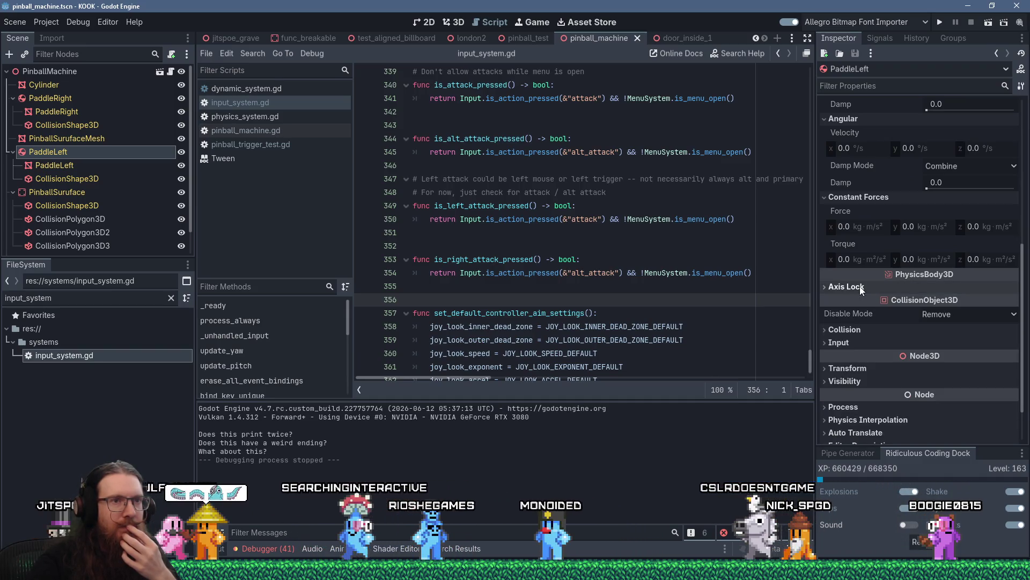
click(939, 317)
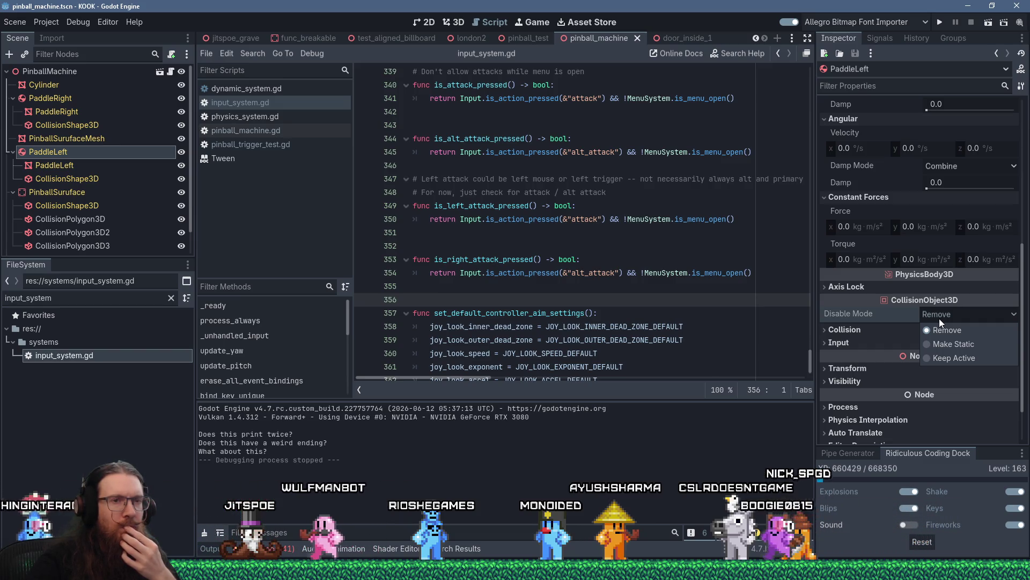
click(939, 318)
click(867, 327)
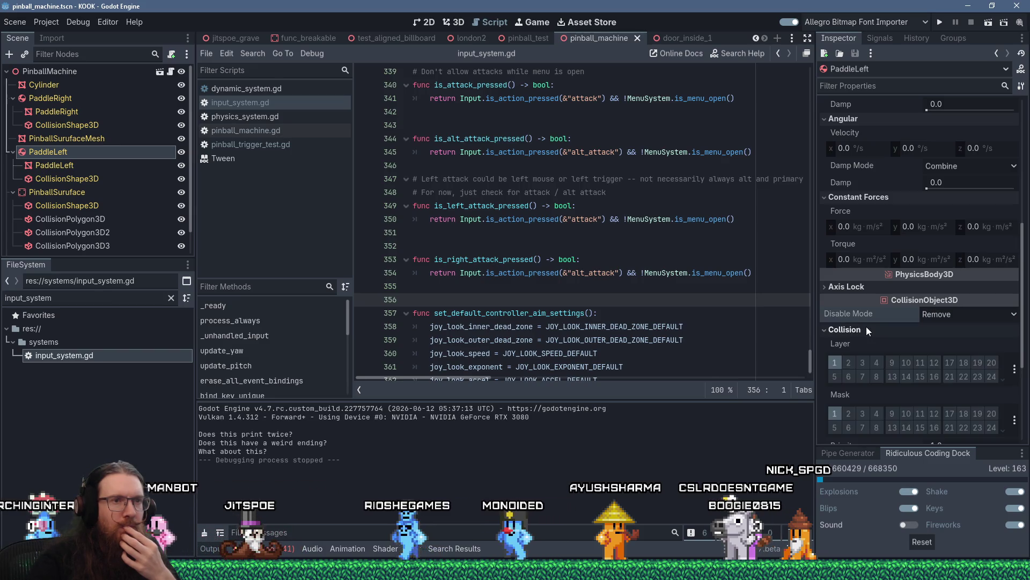
click(866, 327)
click(858, 342)
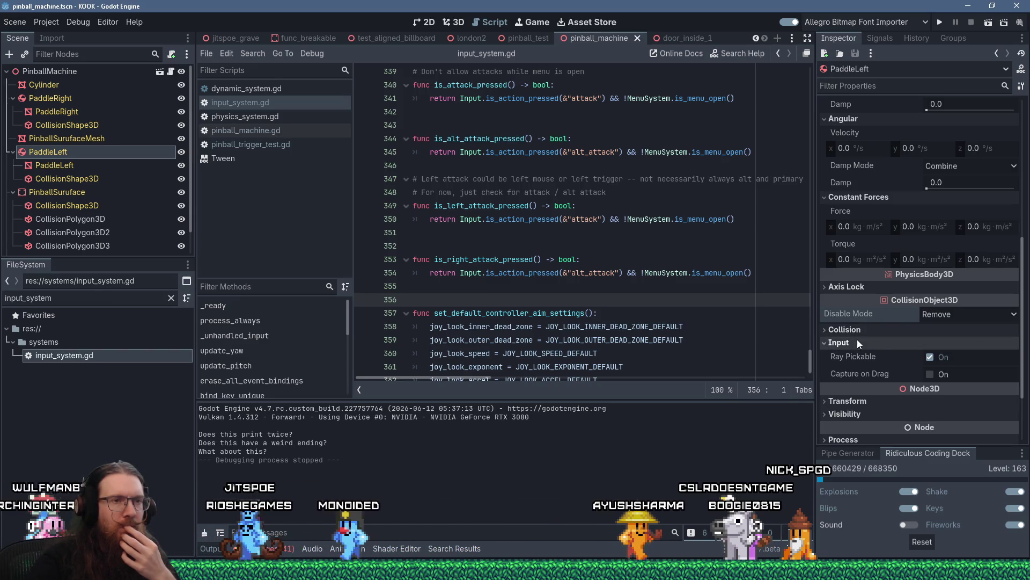
click(857, 342)
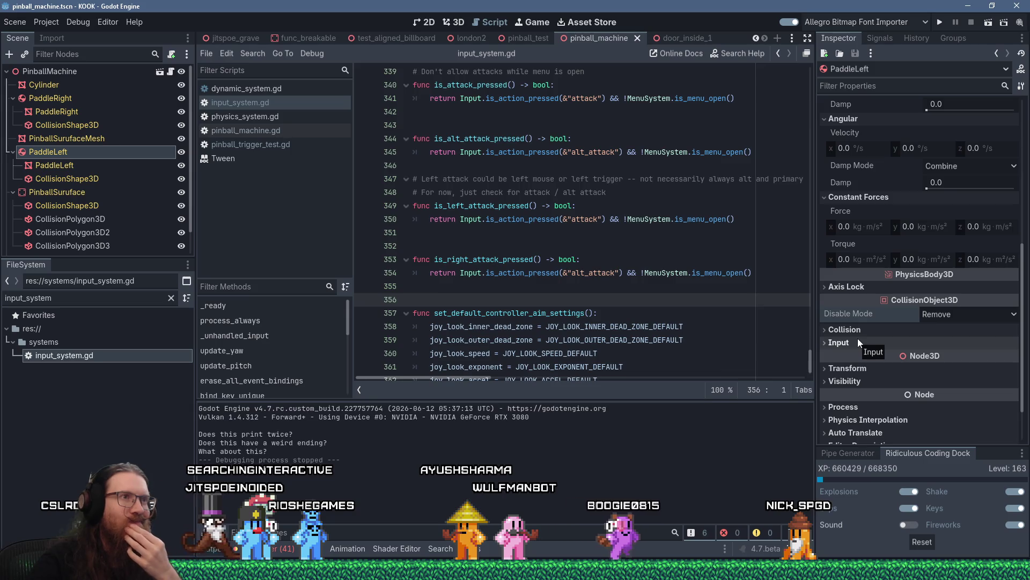
scroll(695, 327, down, 1)
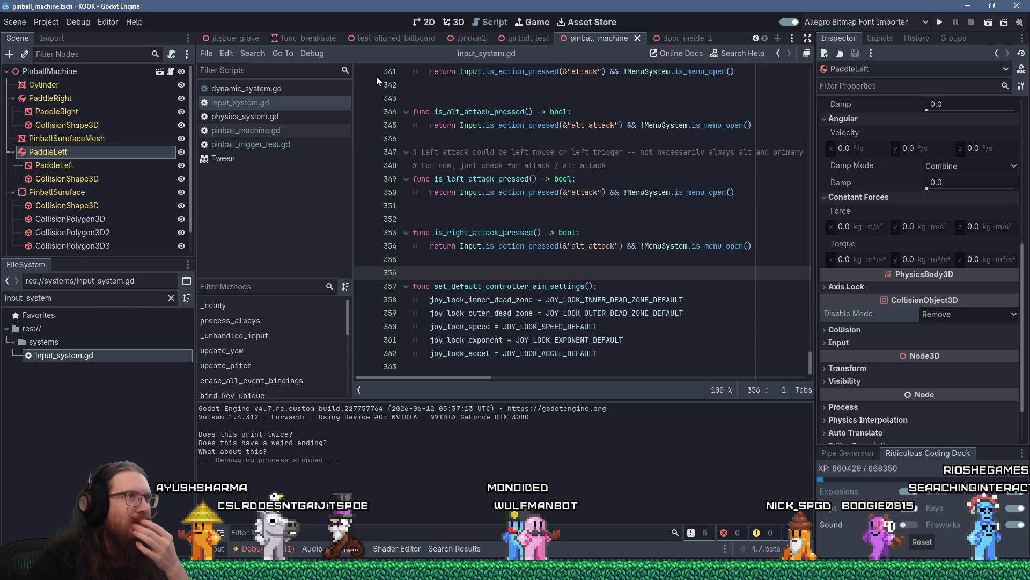
mouse_move(519, 41)
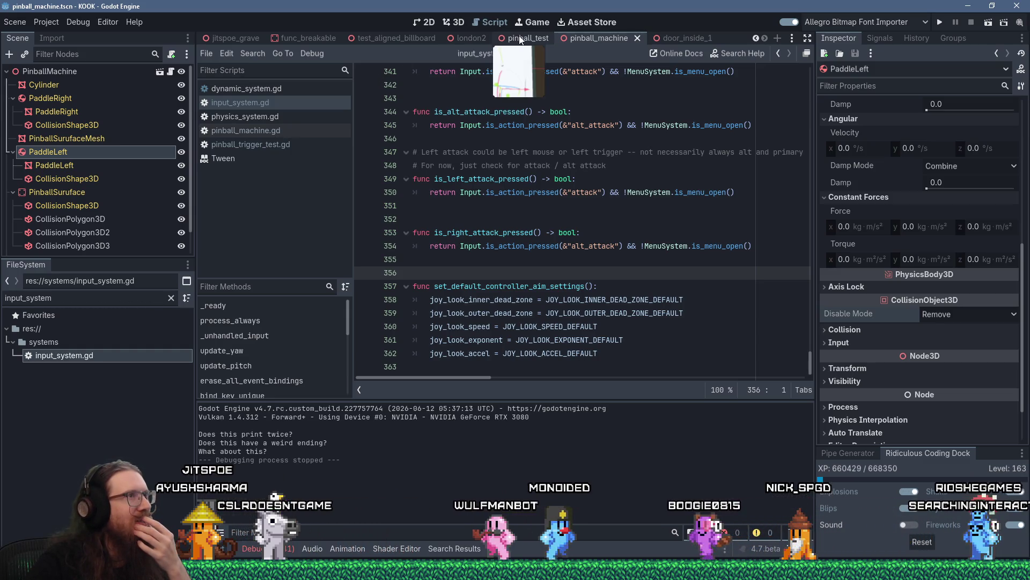
click(519, 40)
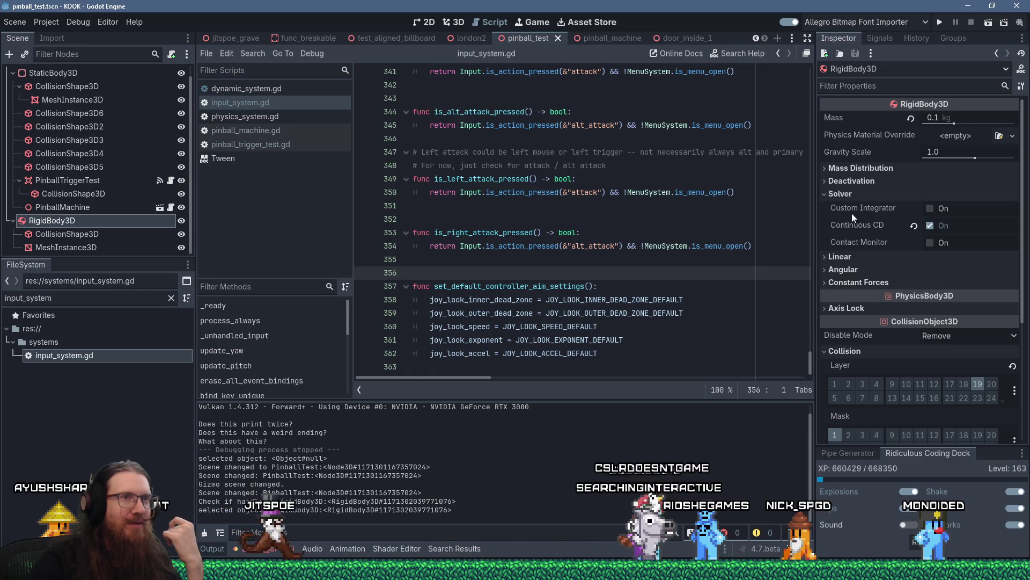
Step: Check pinball_test's Linear, Angular and 'interp' properties, keeping interpolation Mode at Inherit
mouse_move(870, 227)
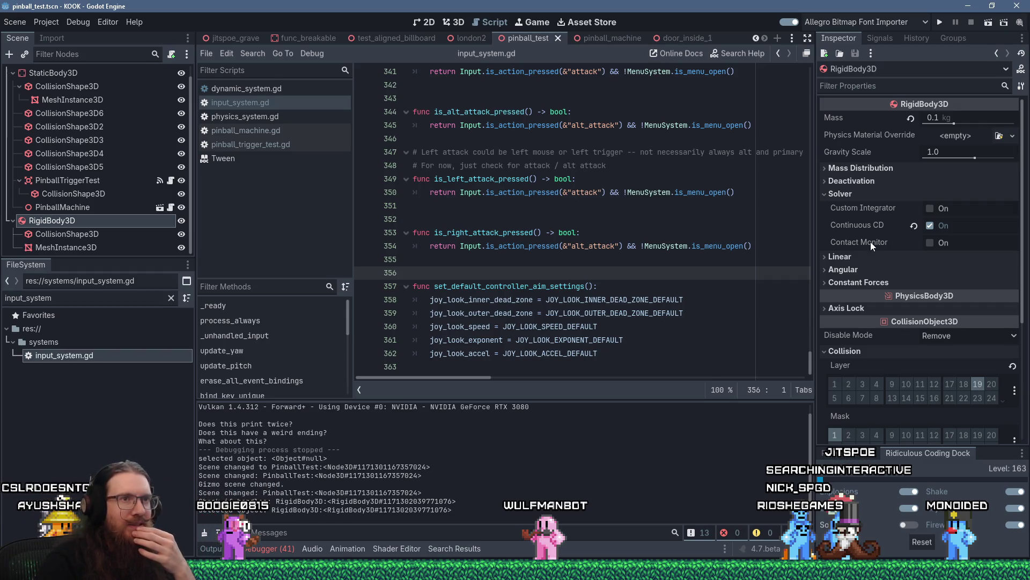
click(906, 261)
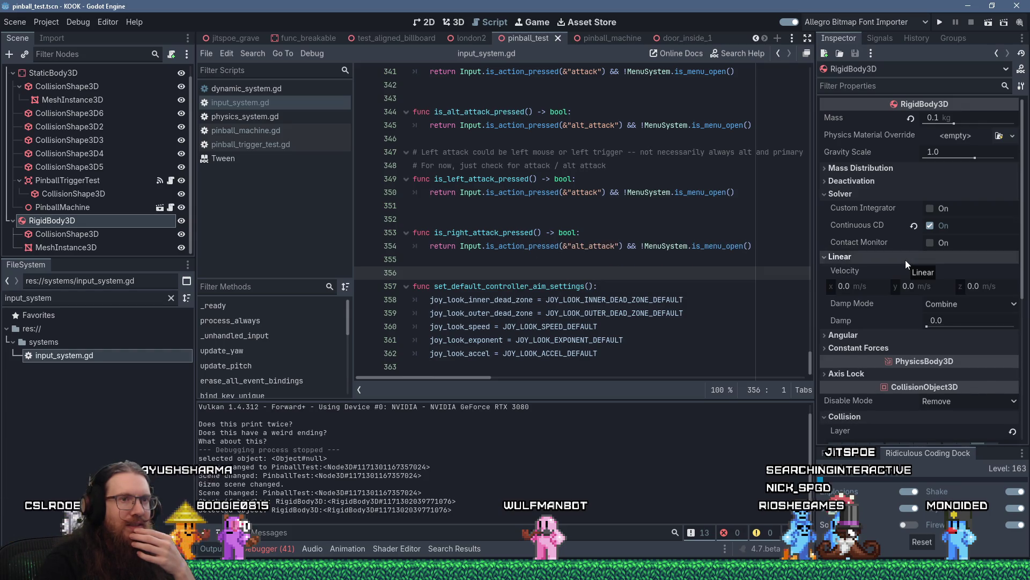
click(906, 260)
click(883, 269)
click(884, 269)
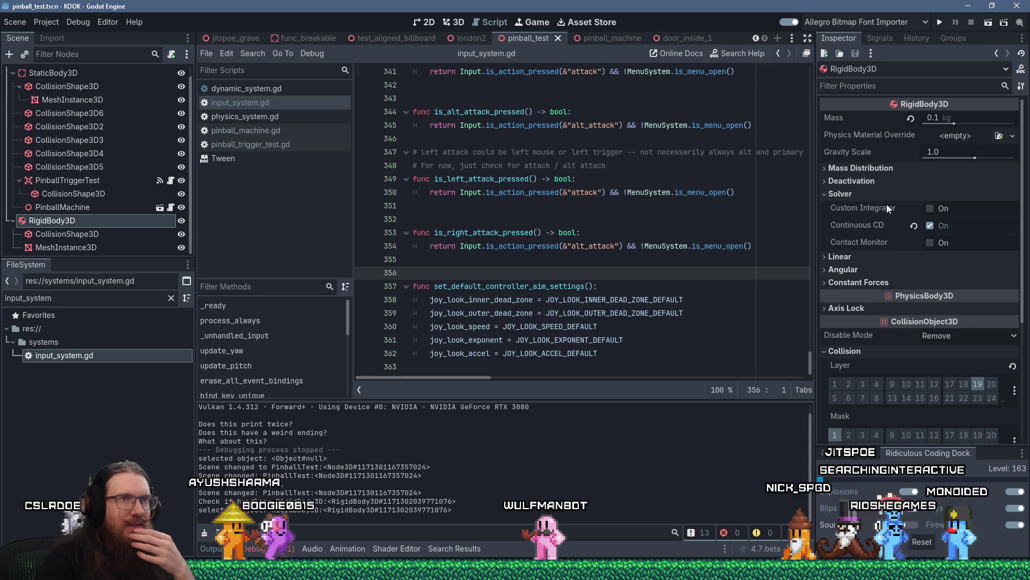
click(889, 85)
text(interp)
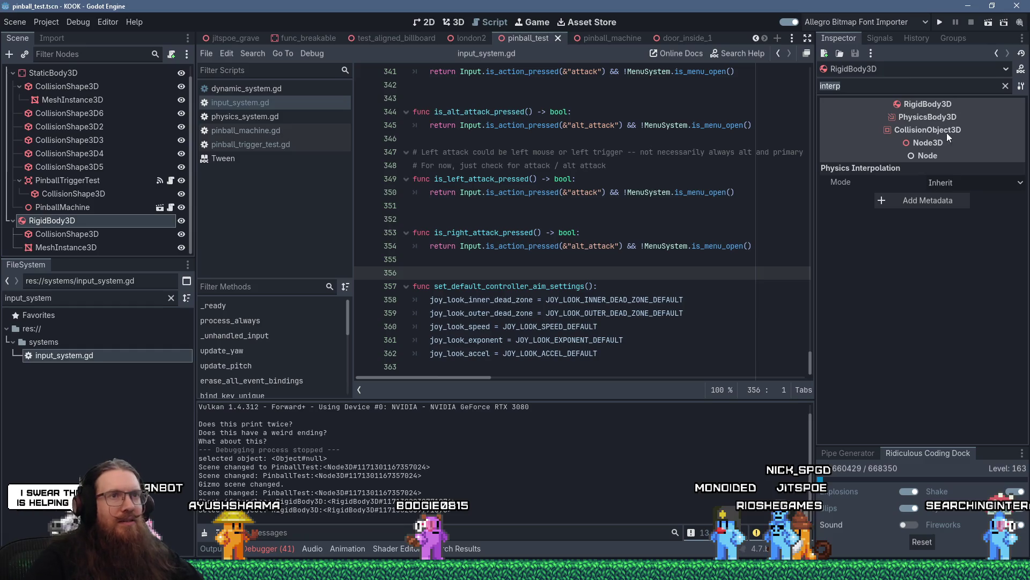
click(1006, 183)
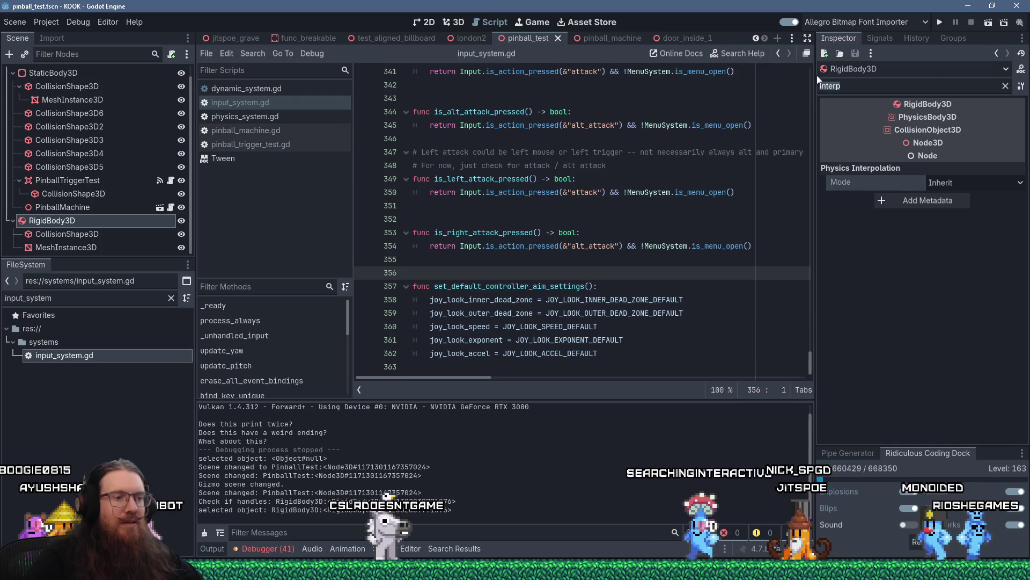
key(ctrl+BackSpace)
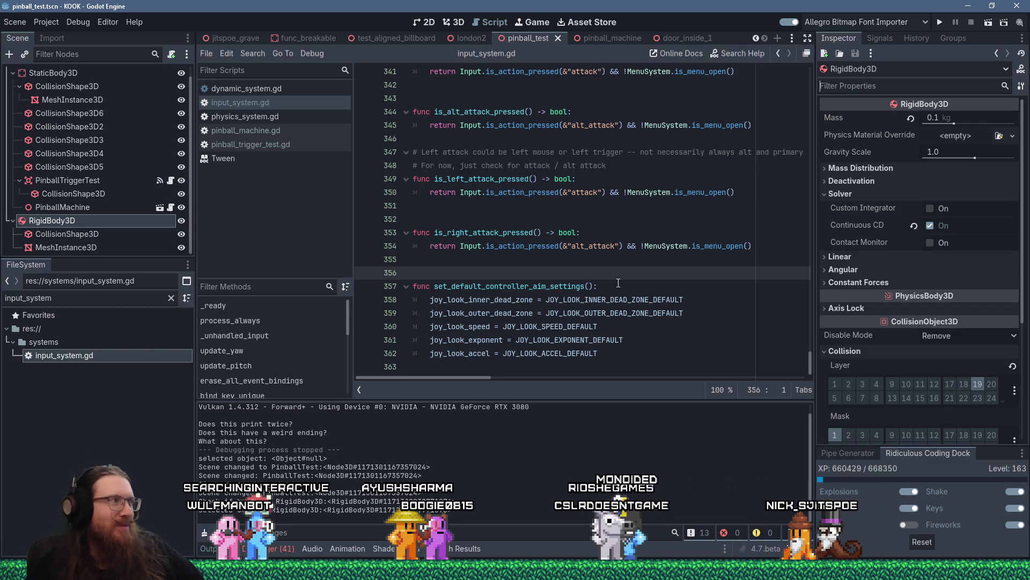
Step: Place the caret on line 355 of input_system.gd, then switch to the Paint sketch
click(511, 263)
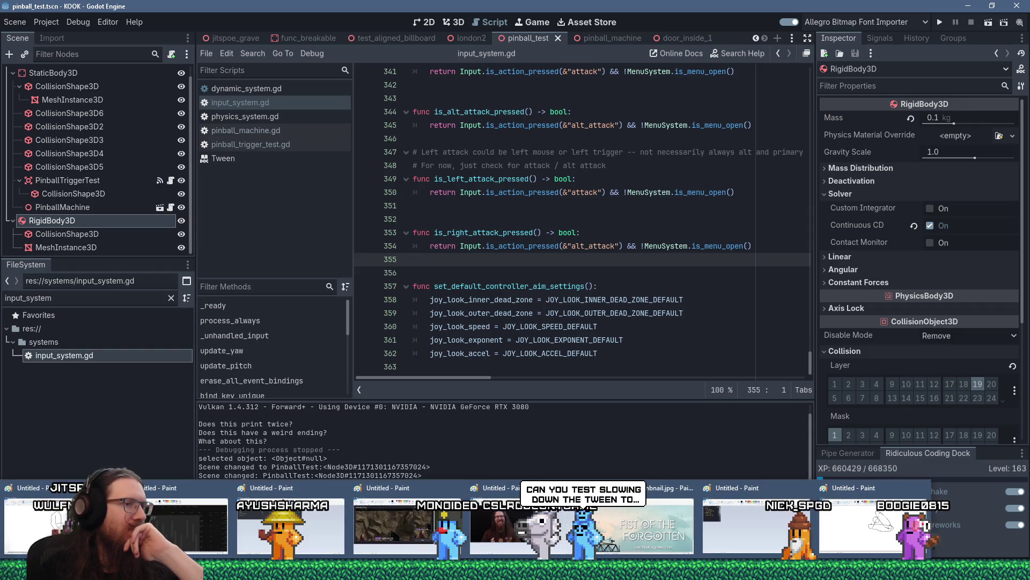
key(alt+Tab)
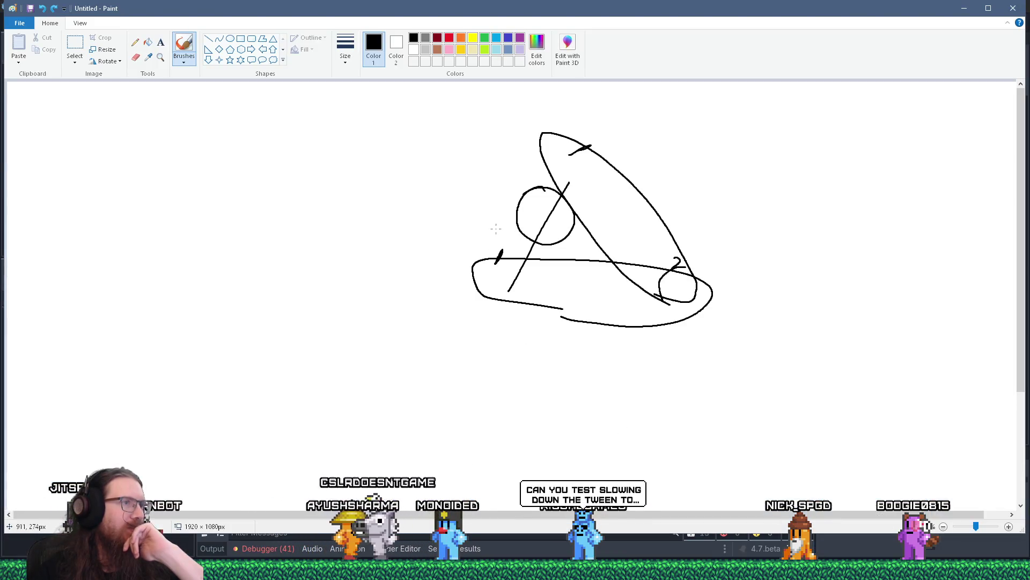
Step: Sketch a loop and upward arrows on the paddle shape in Paint, then minimize it
mouse_move(515, 268)
mouse_down()
mouse_move(487, 256)
mouse_move(557, 276)
mouse_up()
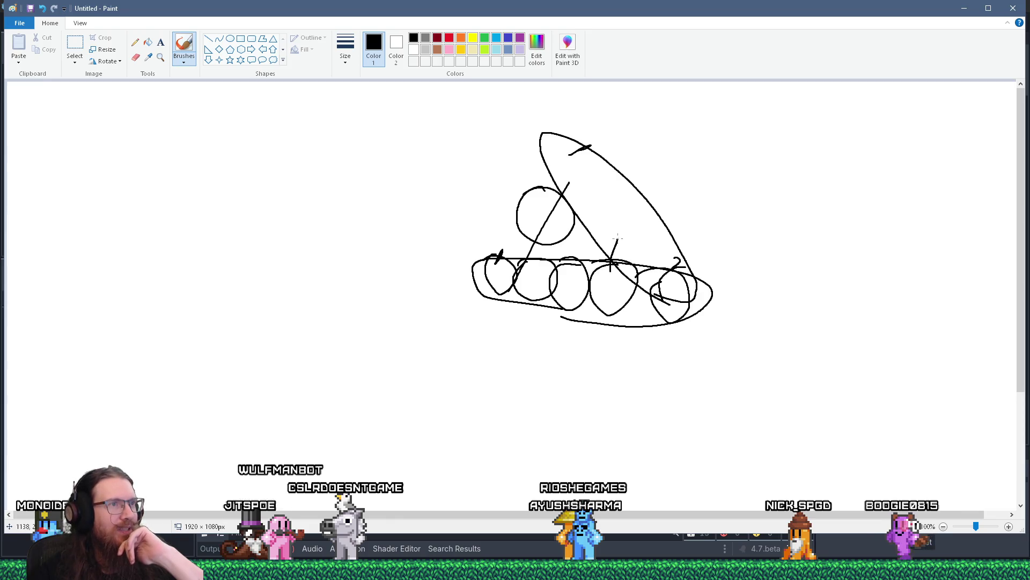
drag(572, 276, 583, 230)
drag(575, 239, 589, 240)
drag(543, 273, 555, 236)
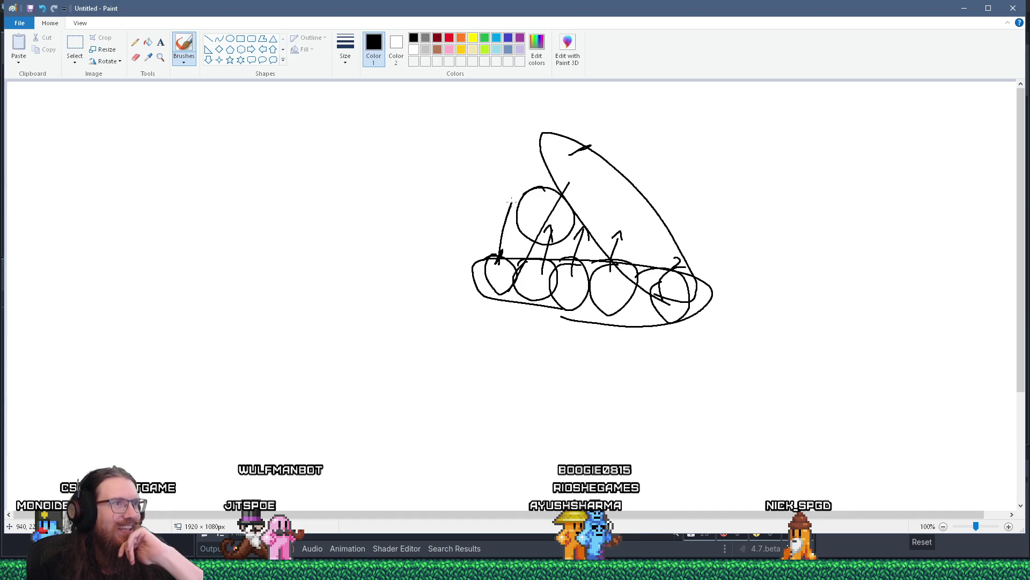
drag(503, 204, 510, 212)
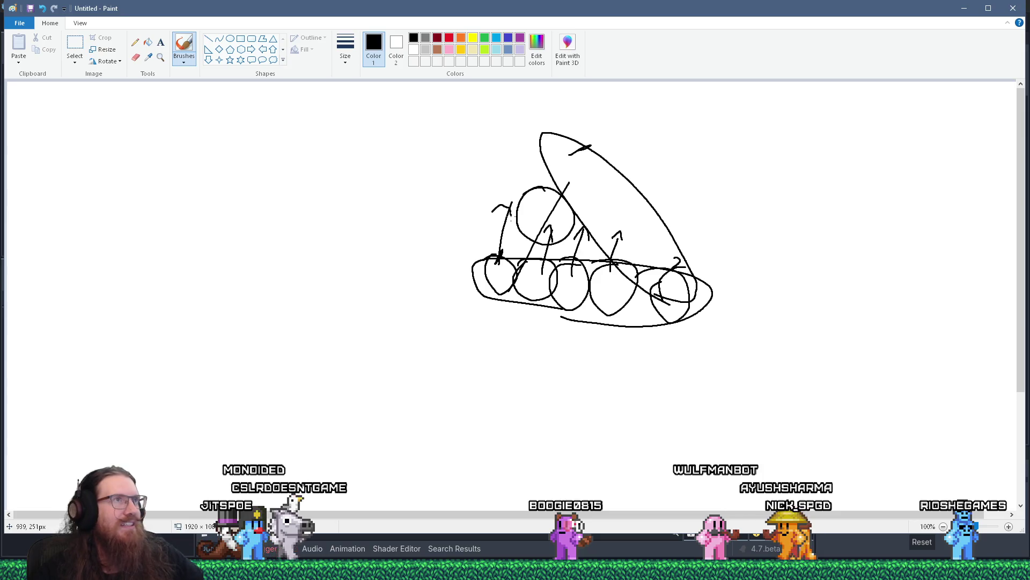
click(980, 9)
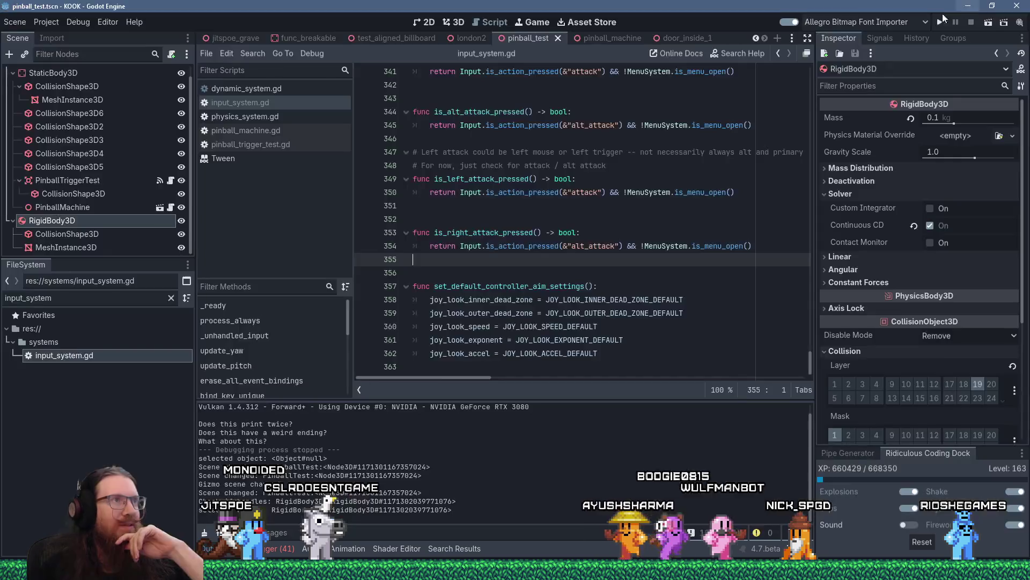
Step: Open pinball_machine.gd and add 'const TWEEN_TIME := 0.1' after the variables
click(268, 122)
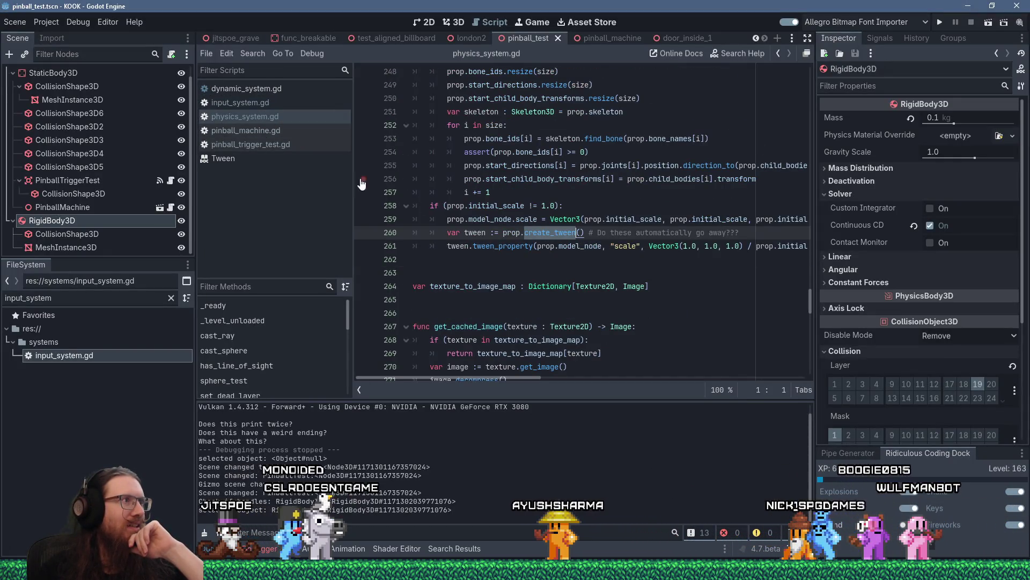
click(258, 131)
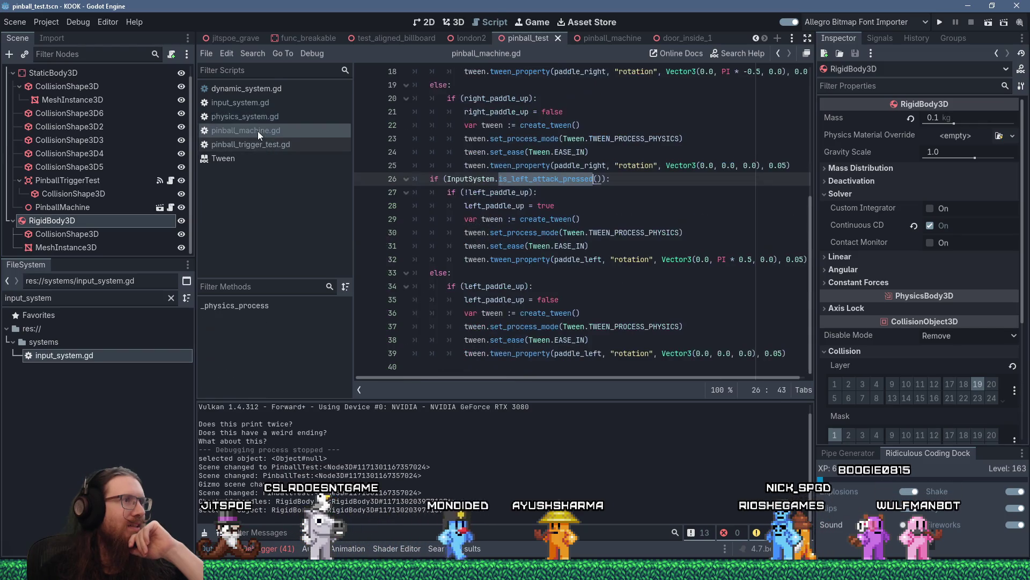
click(574, 234)
scroll(644, 258, up, 6)
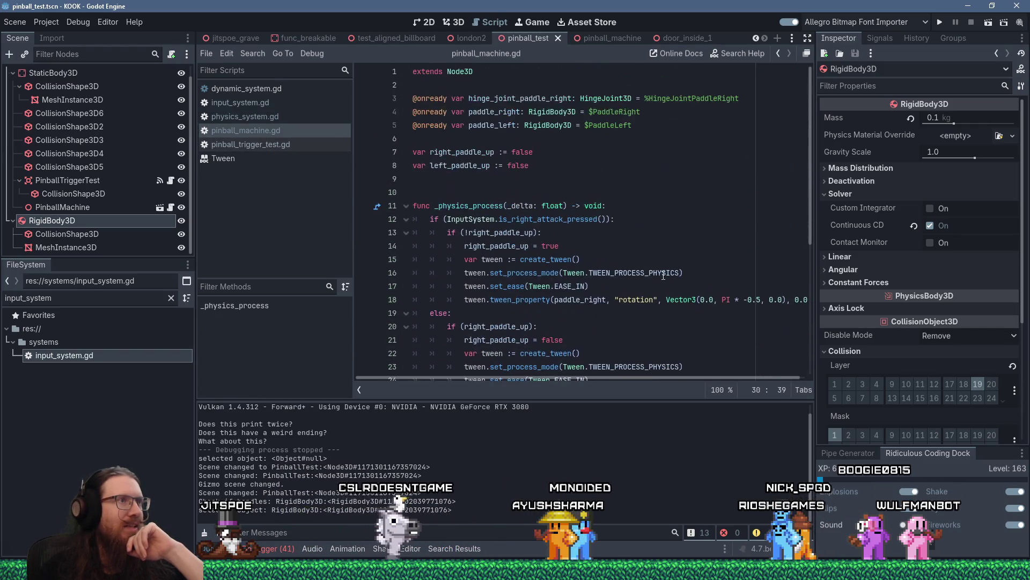
click(565, 182)
key(Return)
text(const TWEEN_TIME := 0.1)
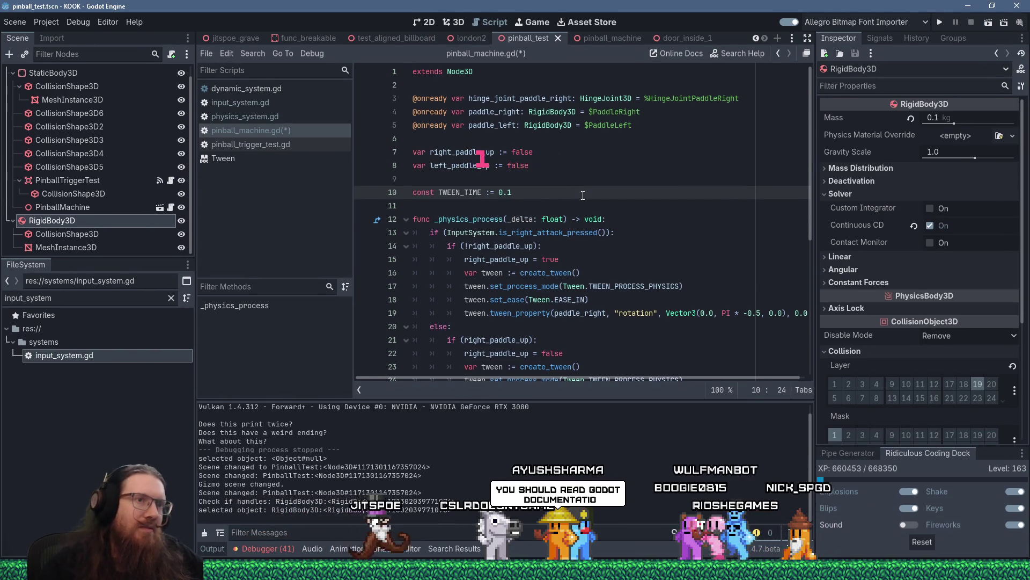
Step: Replace the four 0.05 paddle tween durations with TWEEN_TIME and run the project
scroll(565, 187, down, 1)
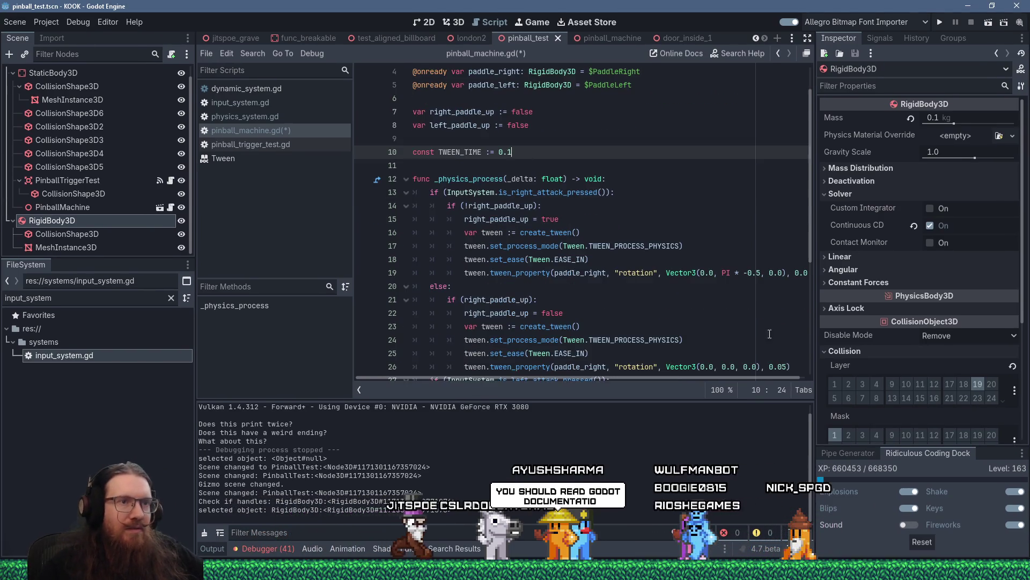
click(806, 273)
scroll(807, 272, down, 5)
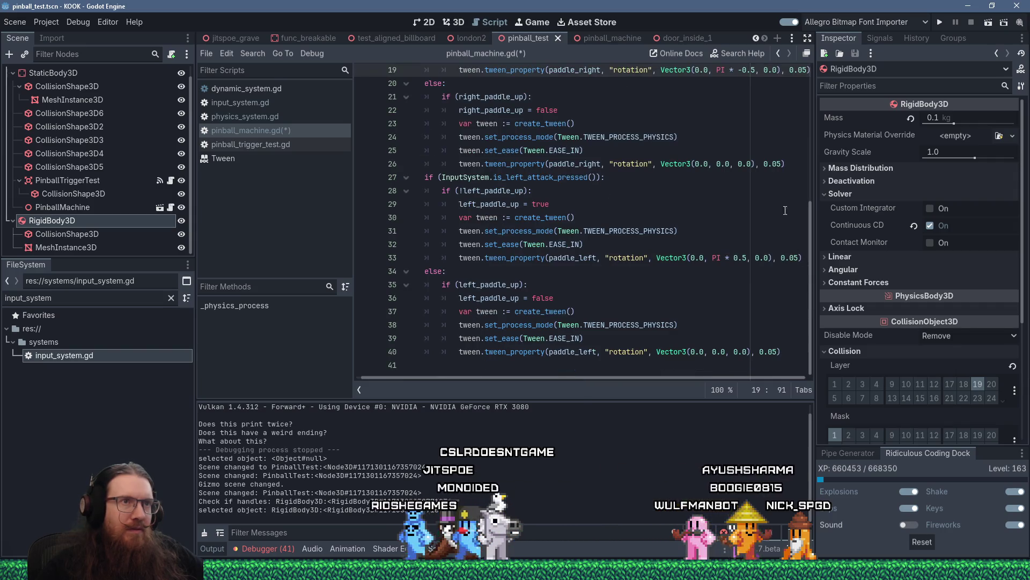
scroll(790, 208, up, 3)
key(Left)
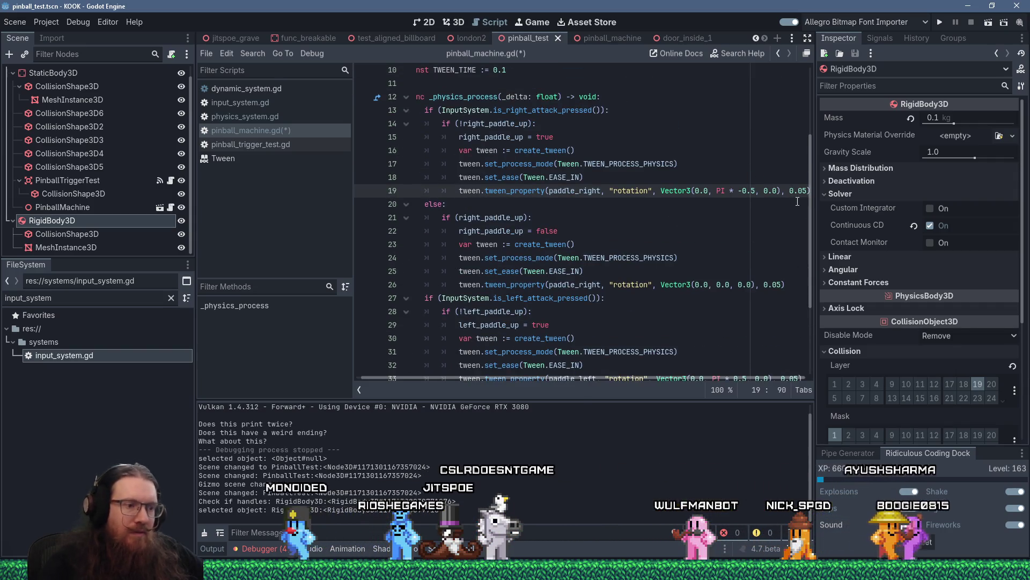
text(TWEEN)
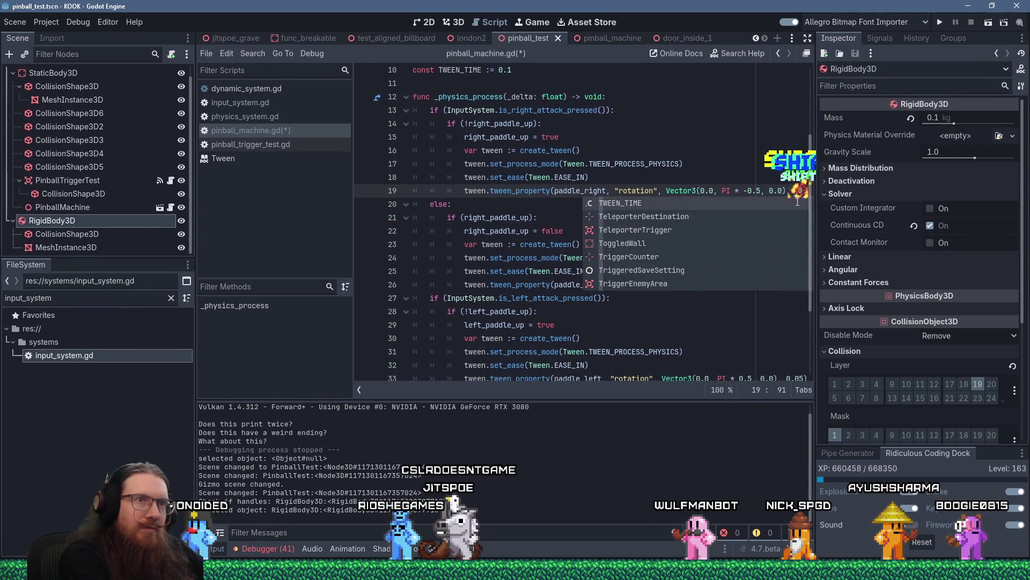
key(Return)
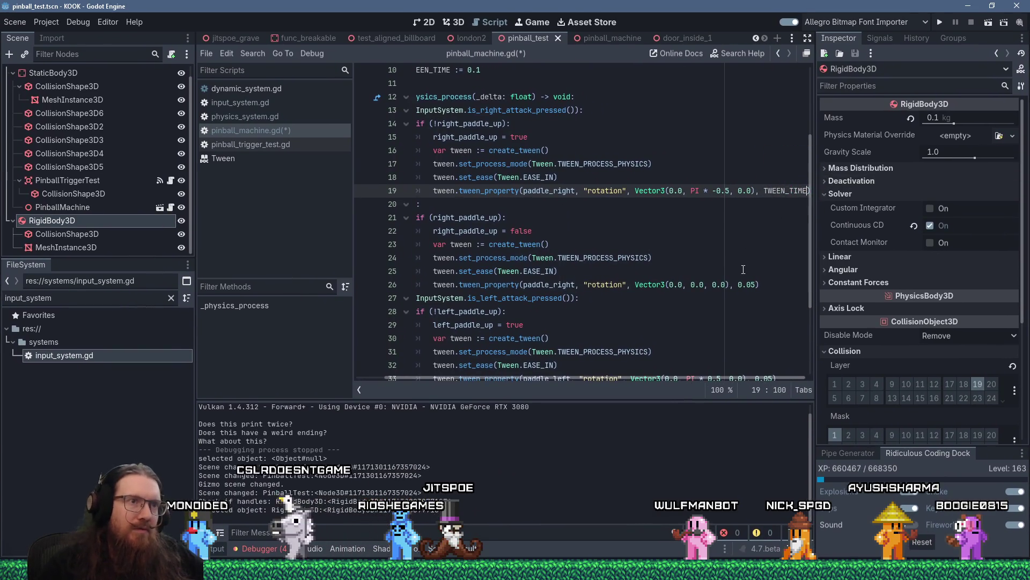
click(740, 285)
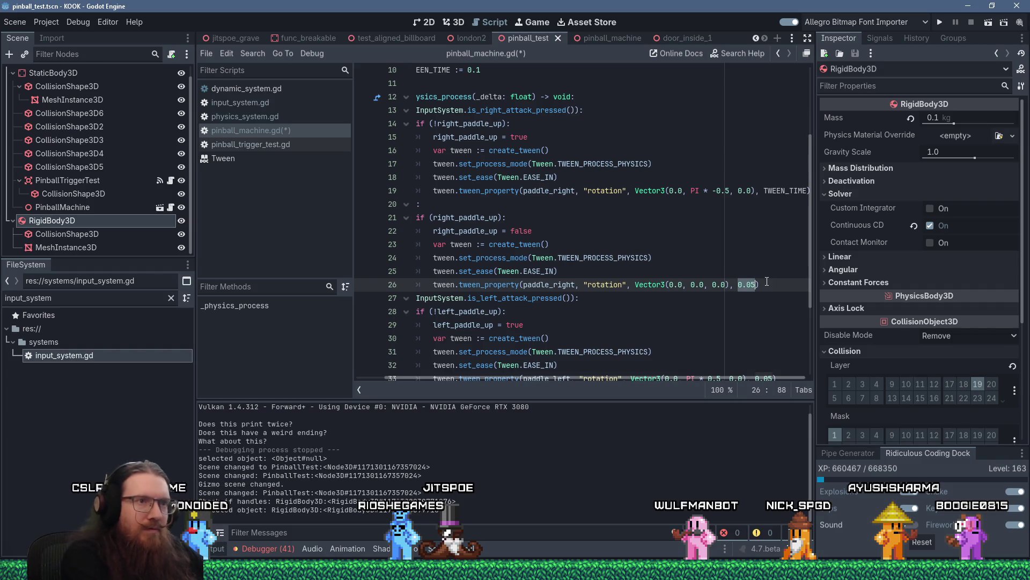
scroll(767, 282, down, 2)
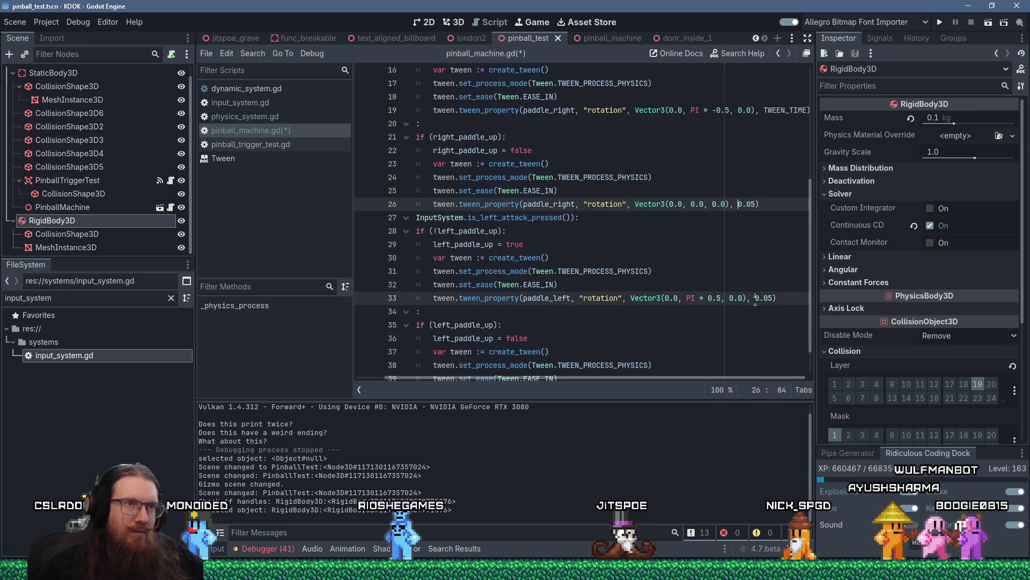
scroll(756, 298, down, 1)
key(Delete)
key(Delete)
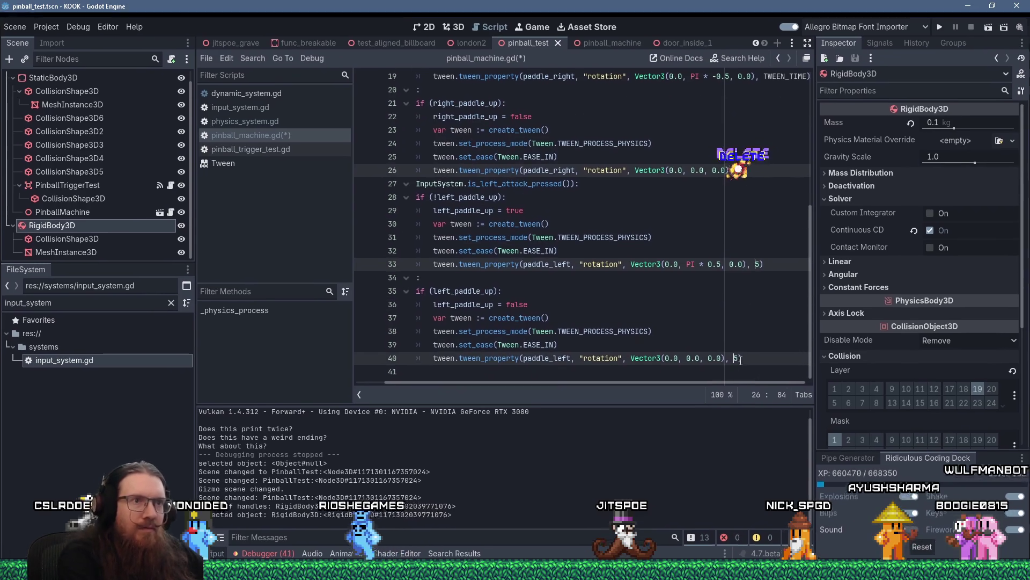
text(TWEEN_TIME)
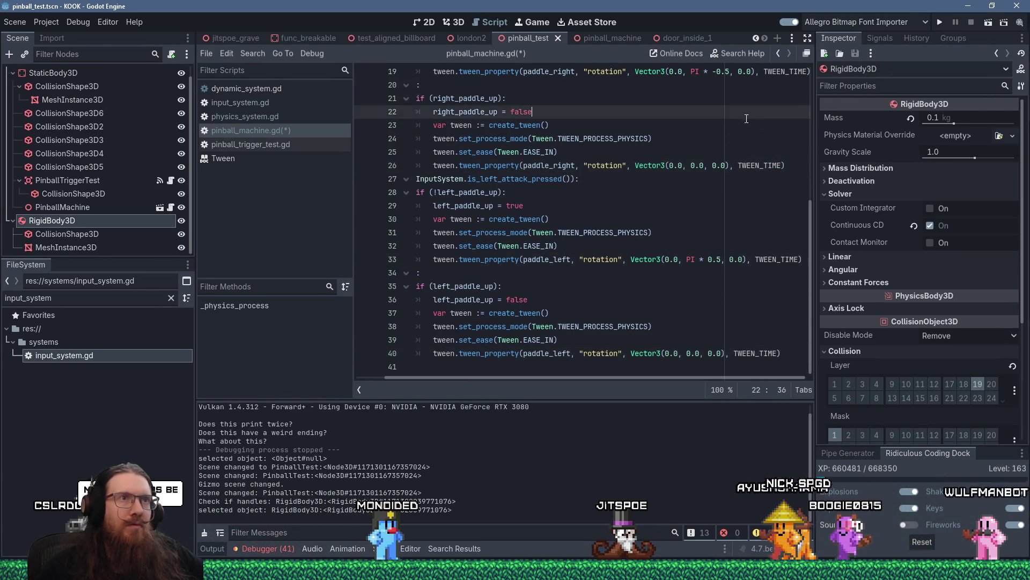
click(940, 22)
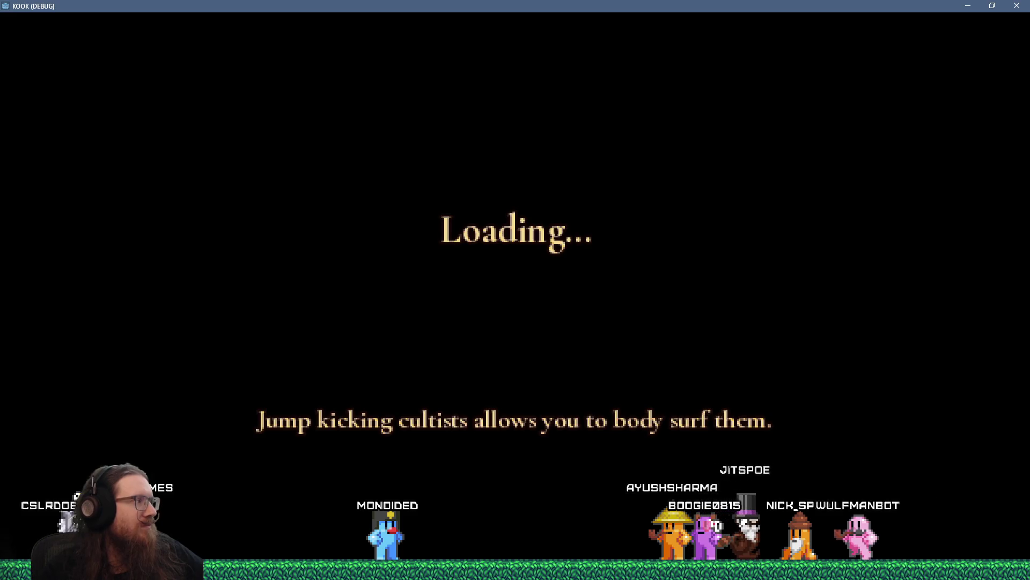
Step: Walk up to the pinball table, flip the right paddle and shoot at the table
key(w)
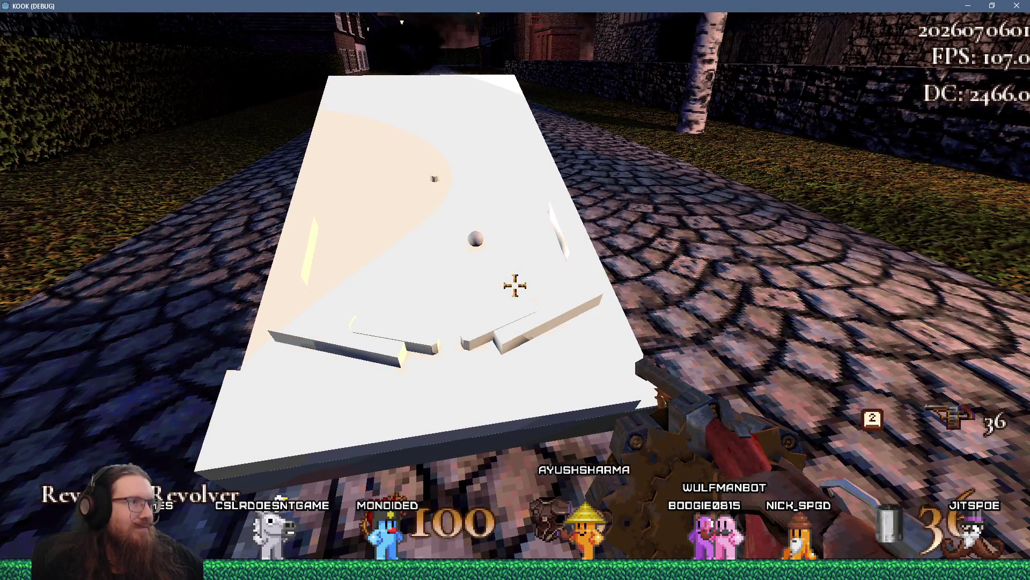
key(Right)
click(516, 285)
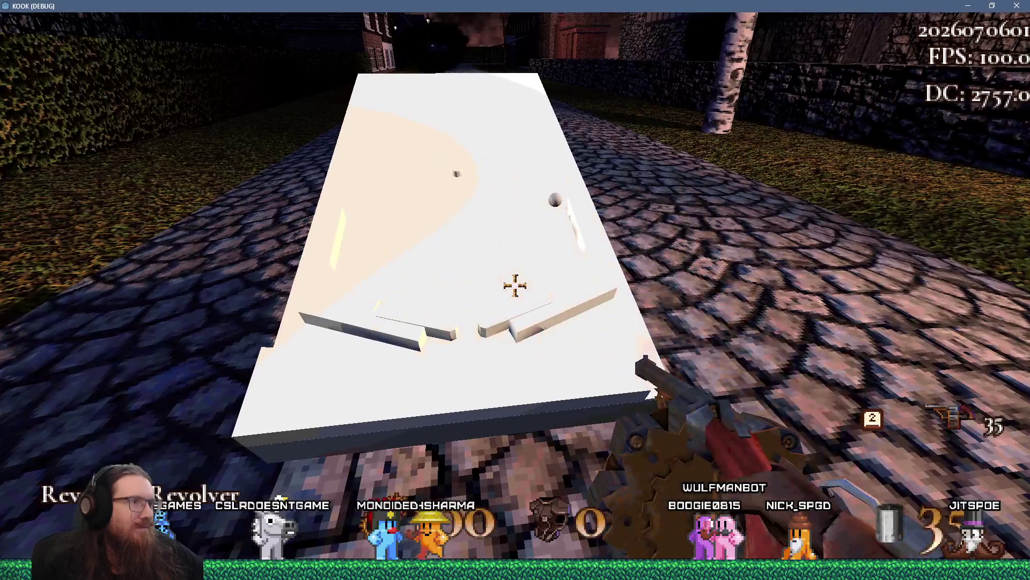
click(515, 286)
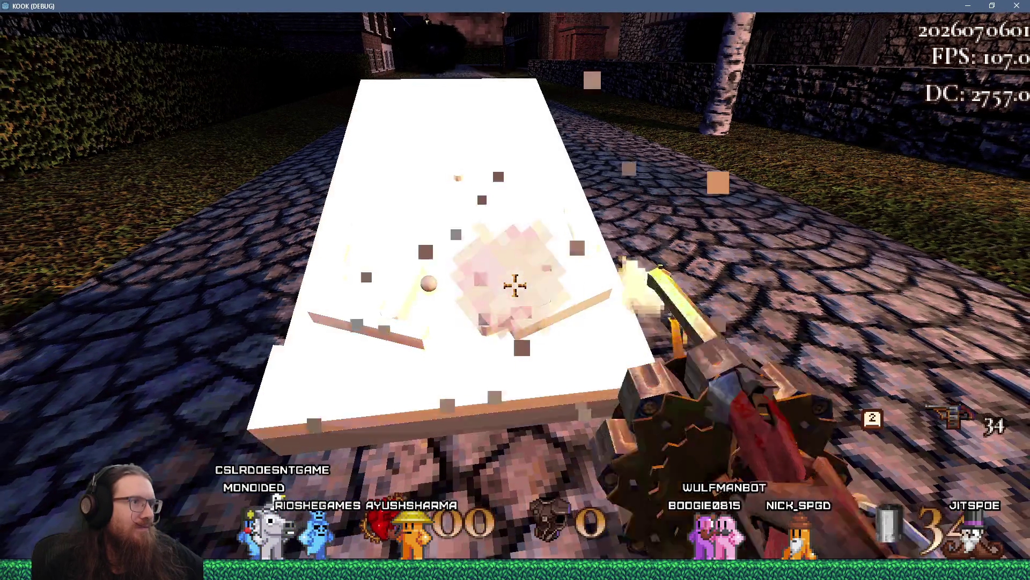
click(515, 285)
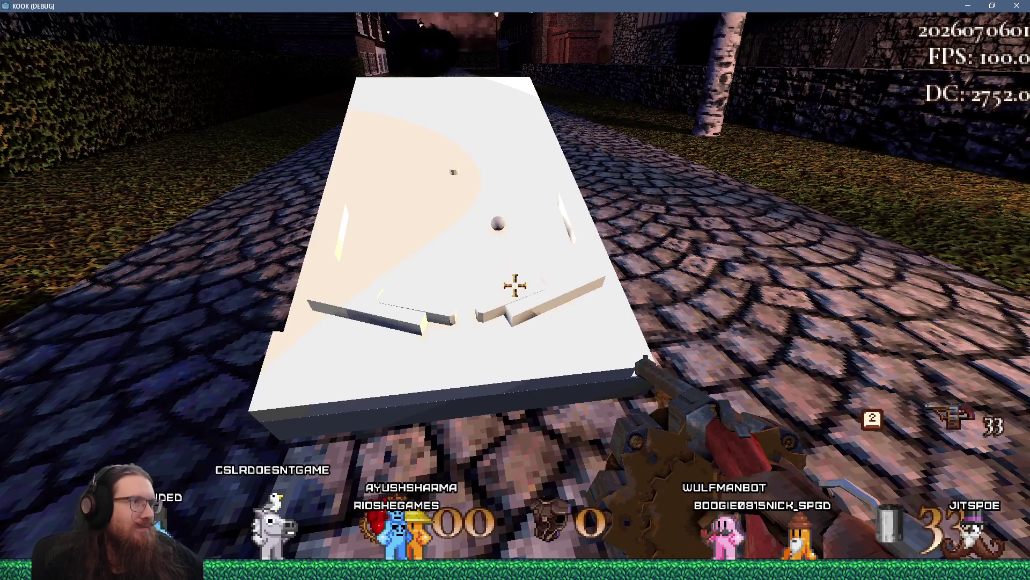
Step: Approach the table and flip the paddles repeatedly to knock the falling ball back up
key(w)
key(w)
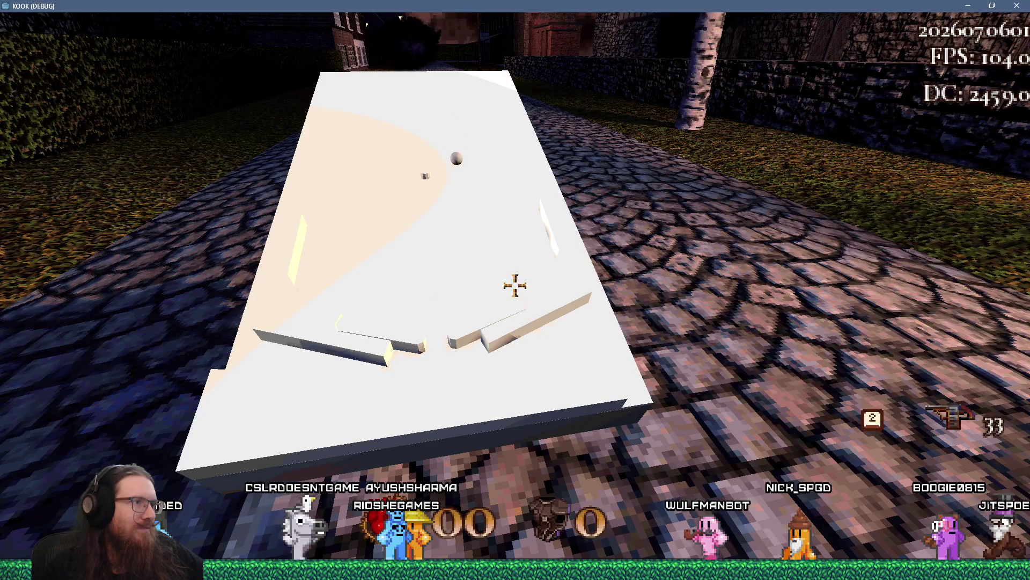
click(515, 285)
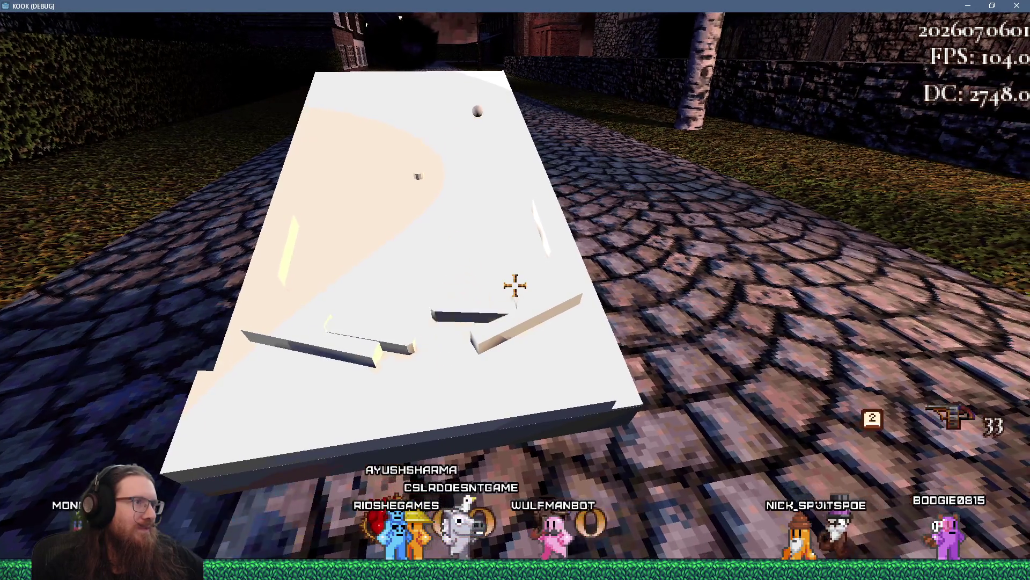
click(515, 286)
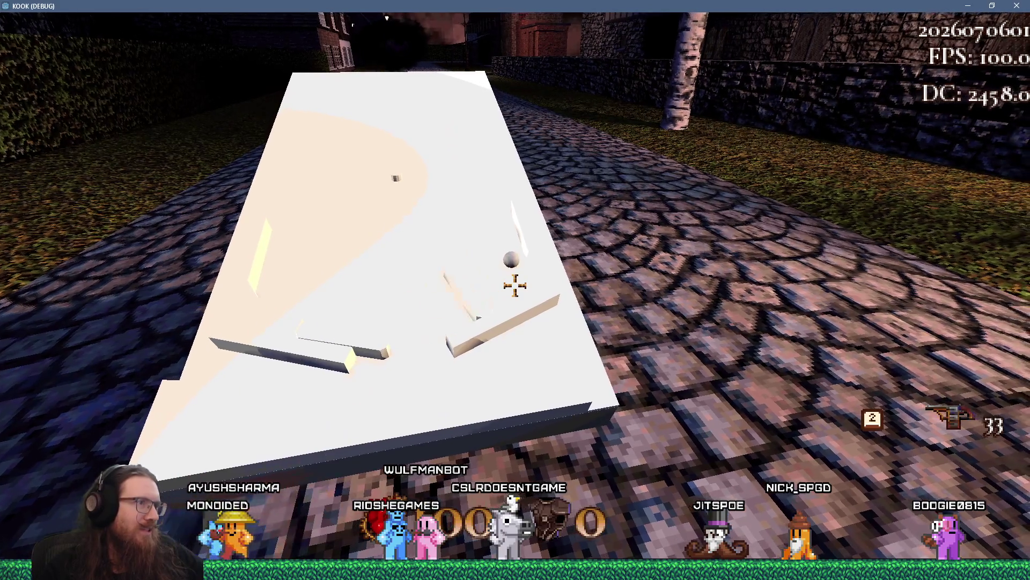
click(516, 285)
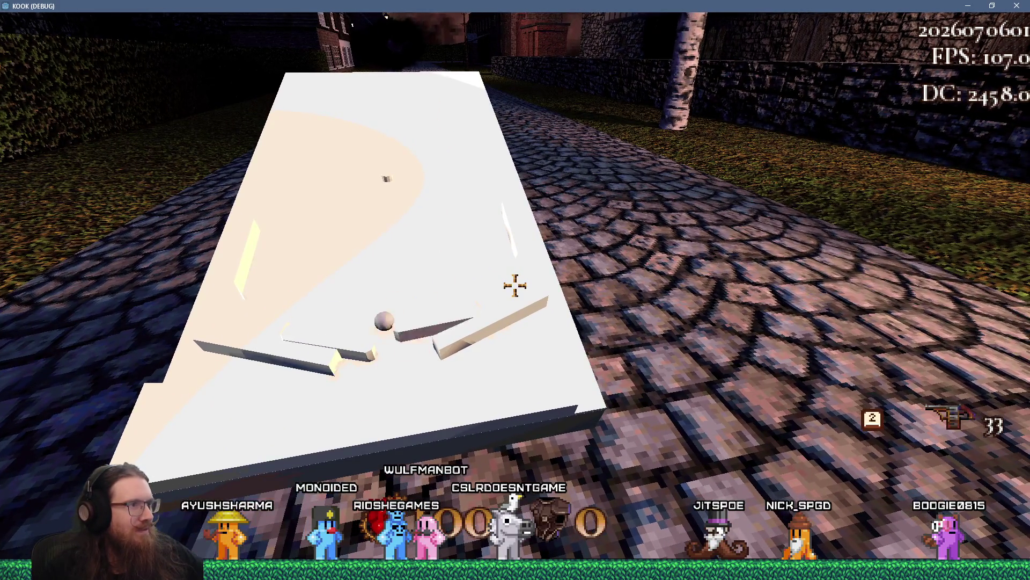
click(515, 286)
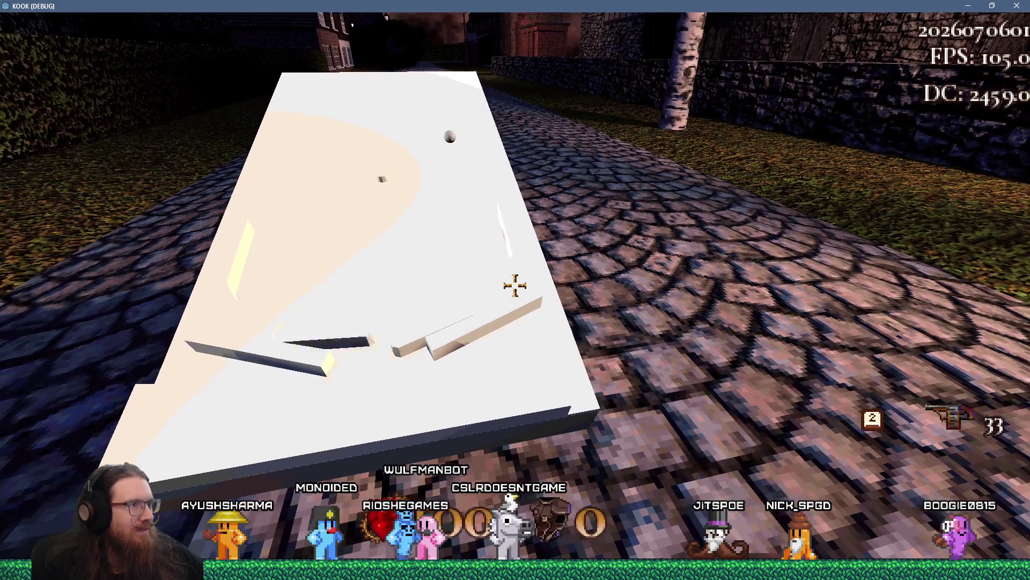
click(515, 286)
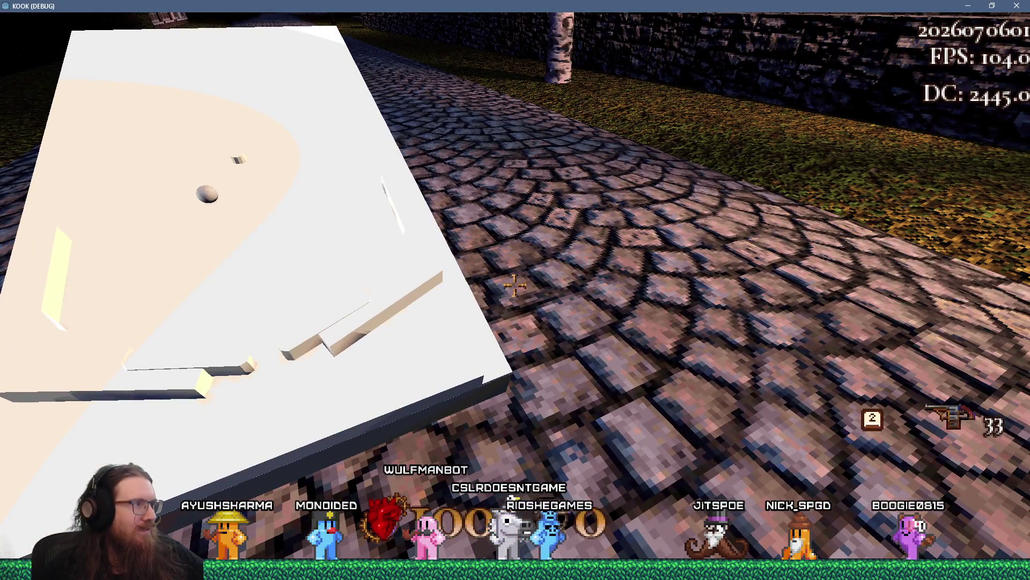
click(516, 286)
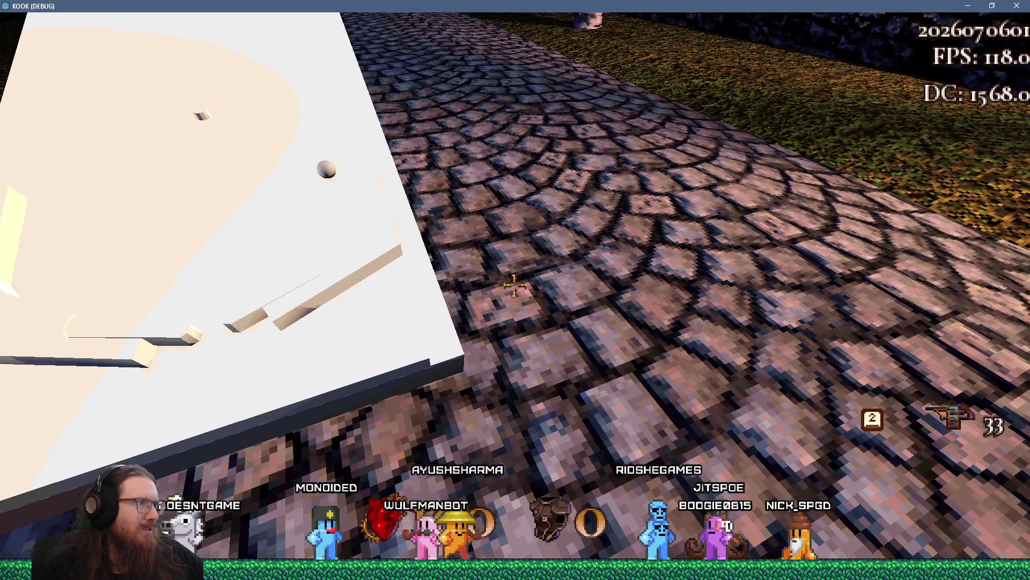
click(514, 286)
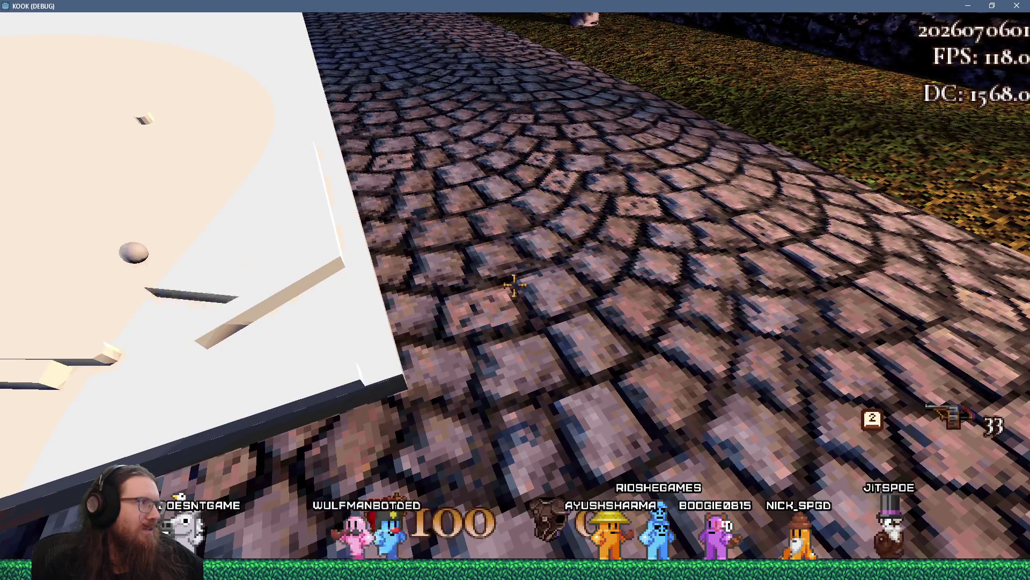
Step: Swing the melee weapon near the table, then open the in-game debug console
click(514, 285)
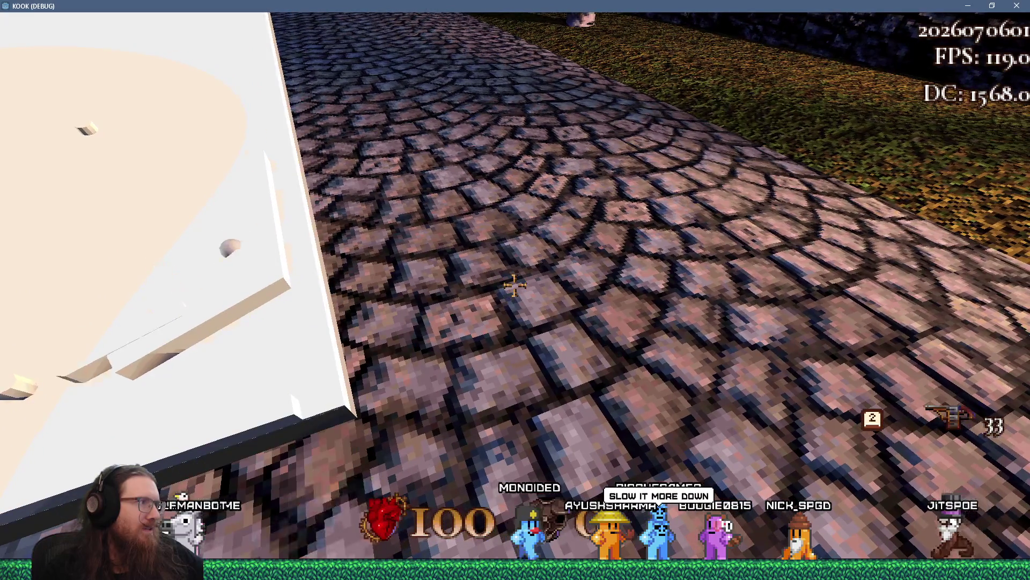
click(514, 286)
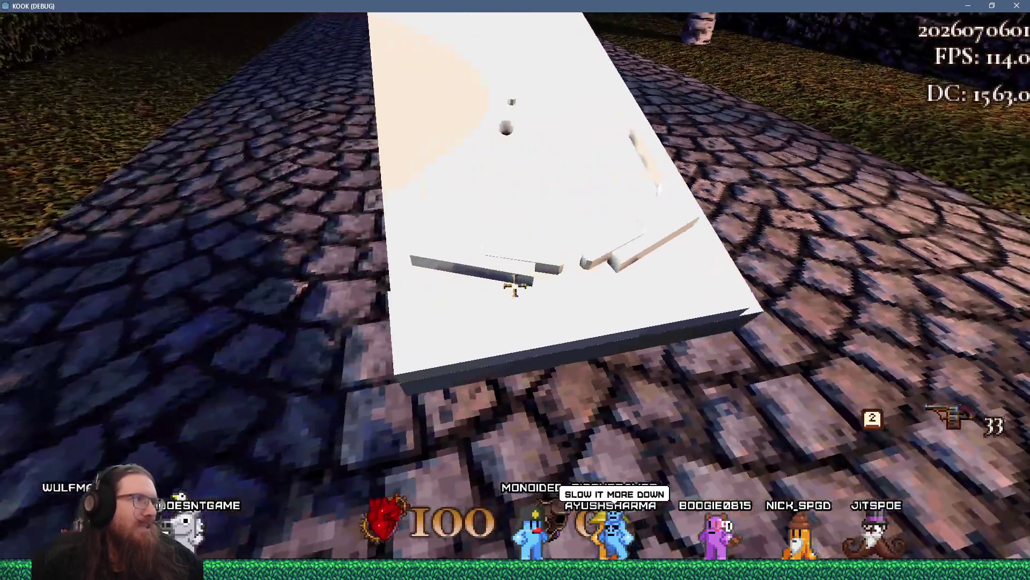
click(514, 285)
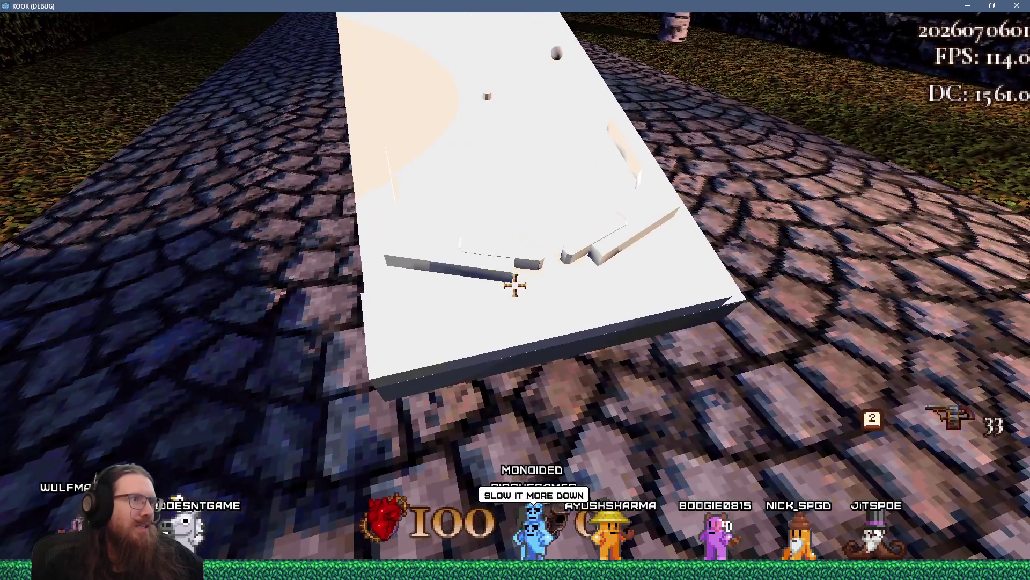
click(514, 286)
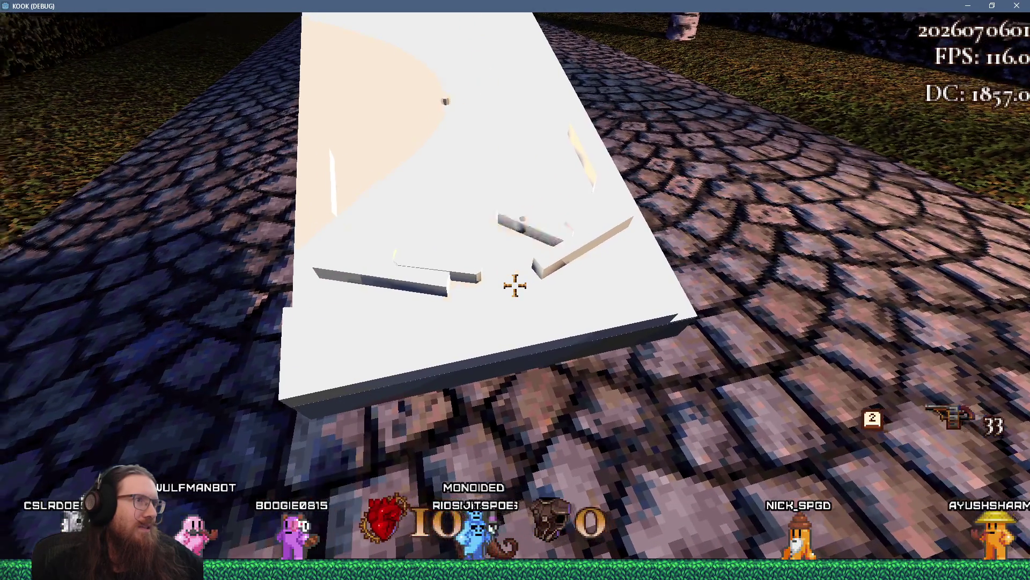
key(grave)
text(qui)
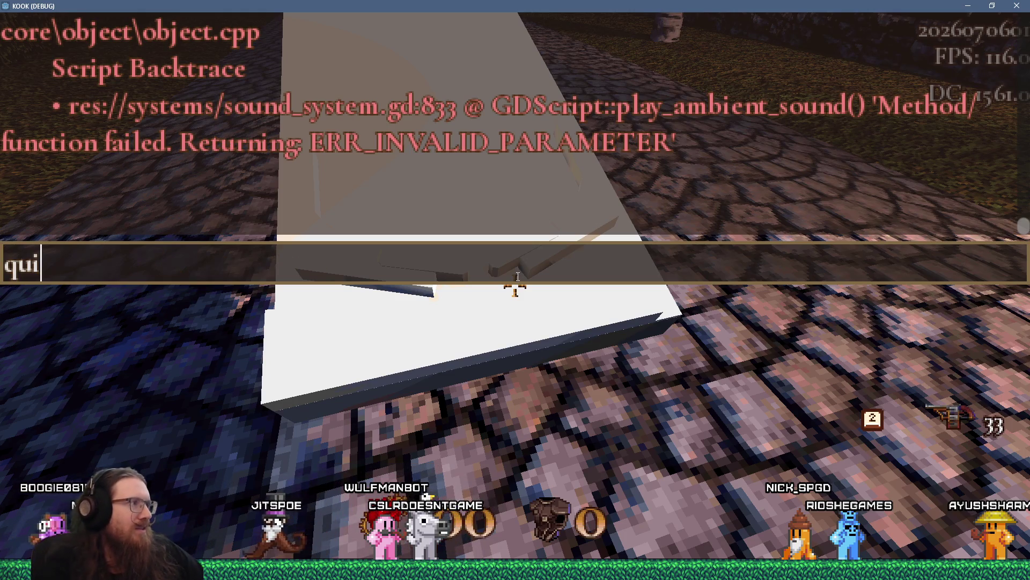
Step: Quit the game via the console's quit command, then save pinball_machine.gd and rerun the project
text(t)
key(Return)
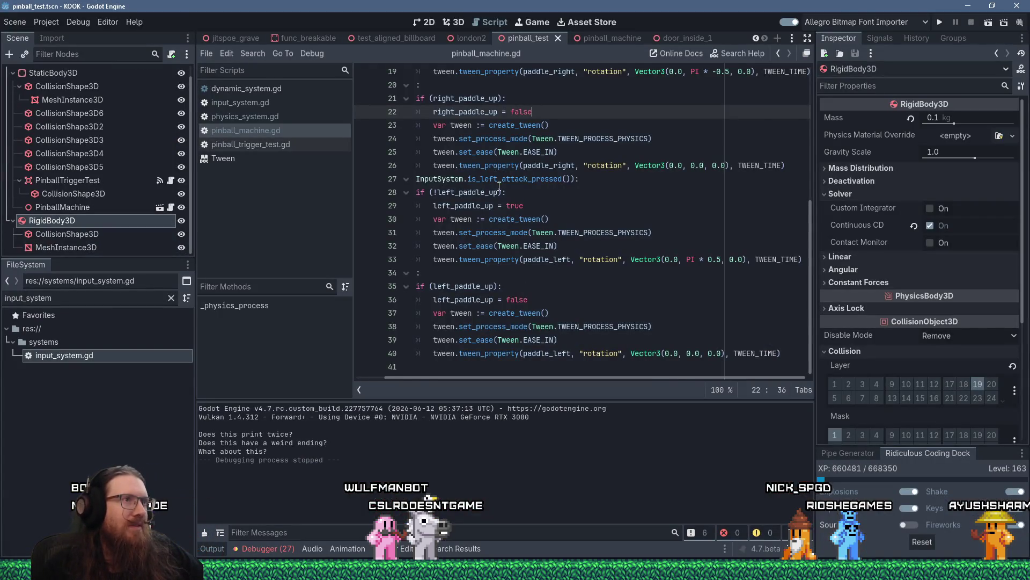
scroll(500, 186, up, 6)
click(481, 191)
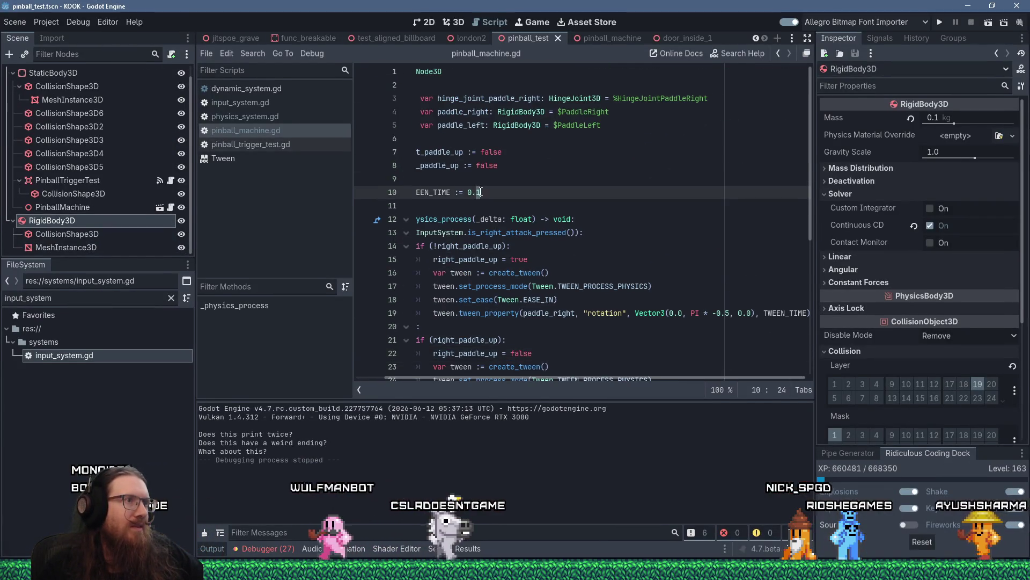
click(940, 20)
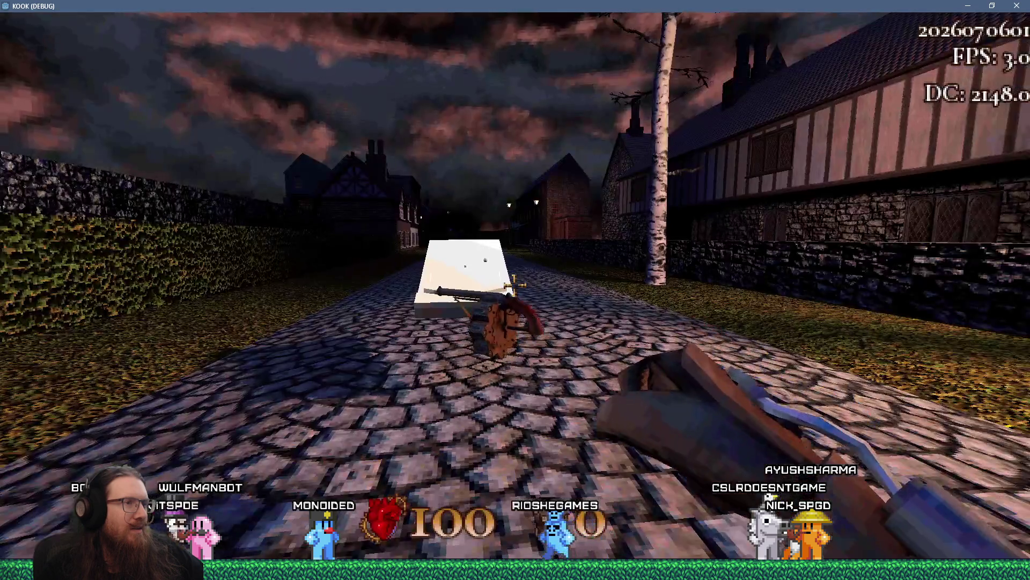
Step: Walk to the table, flip the left paddle at the ball, open the console, then close the game window
key(w)
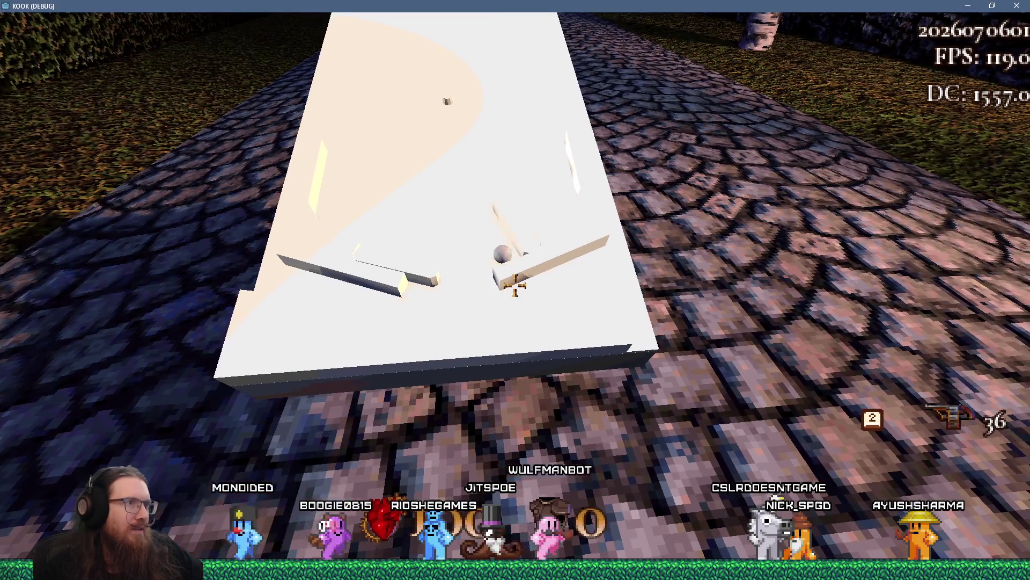
key(Left)
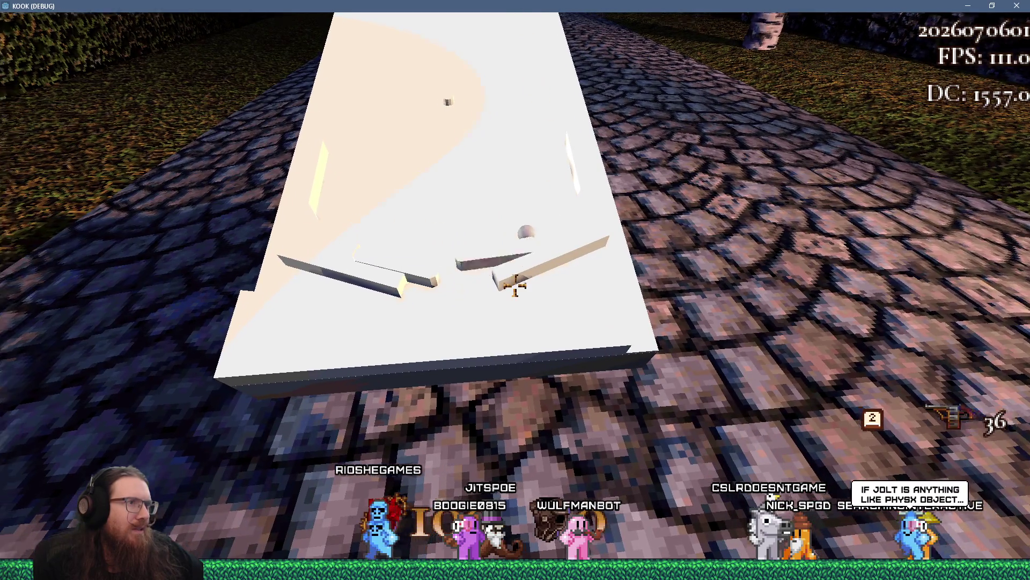
click(515, 287)
key(grave)
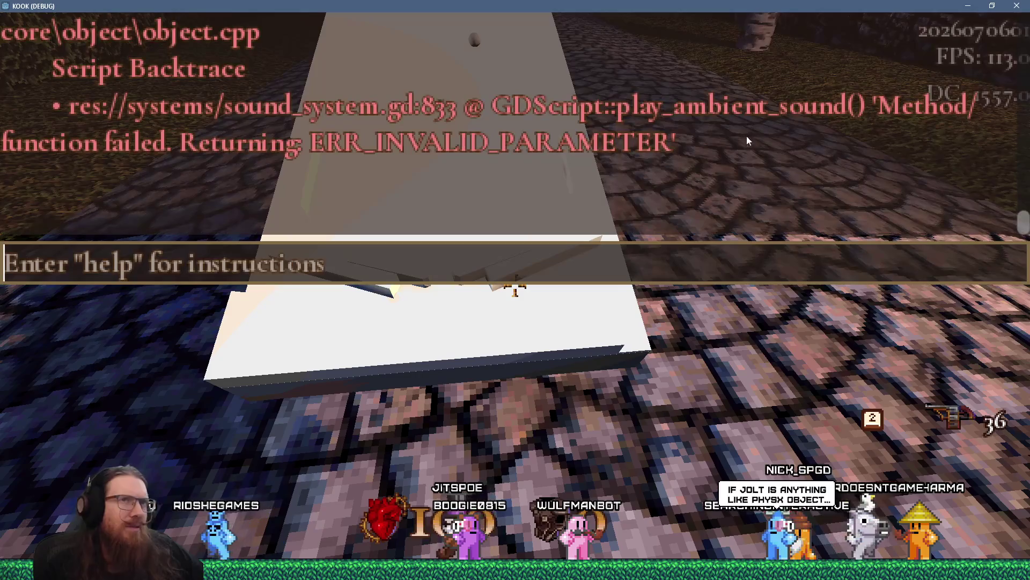
click(1018, 5)
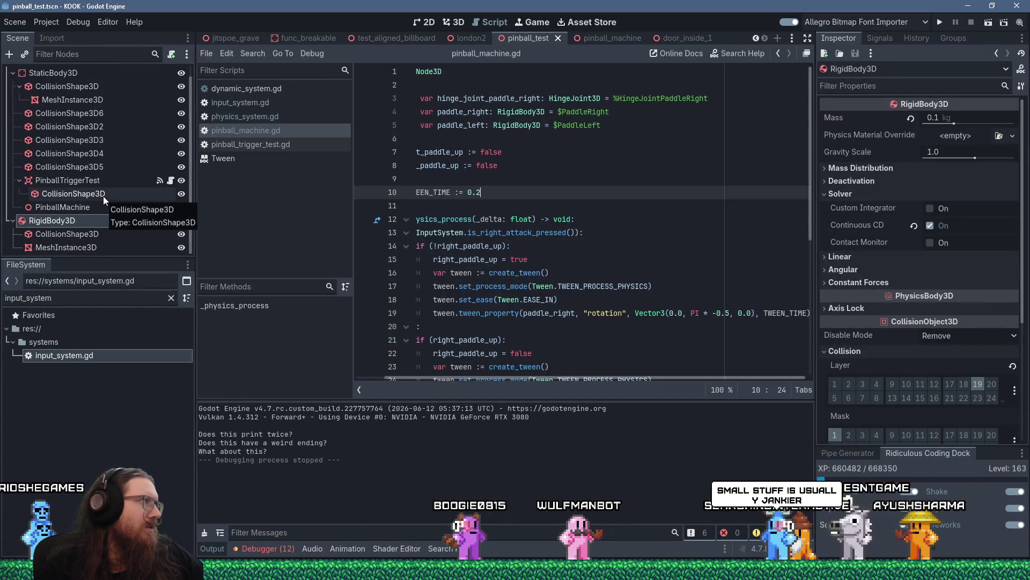
Step: Select the door frame's collision shape in the door_inside_1 scene
click(665, 34)
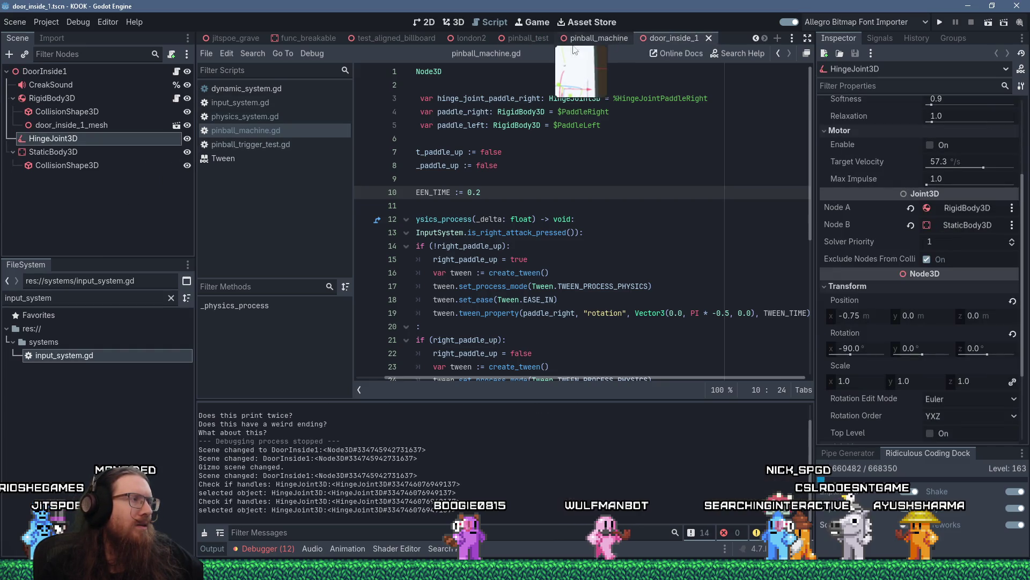
double_click(88, 165)
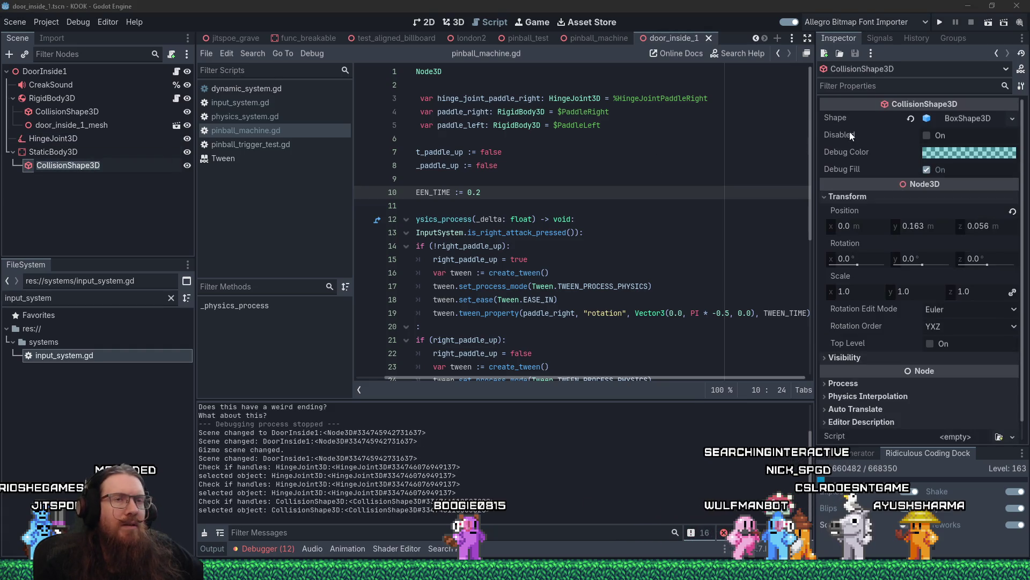
click(145, 188)
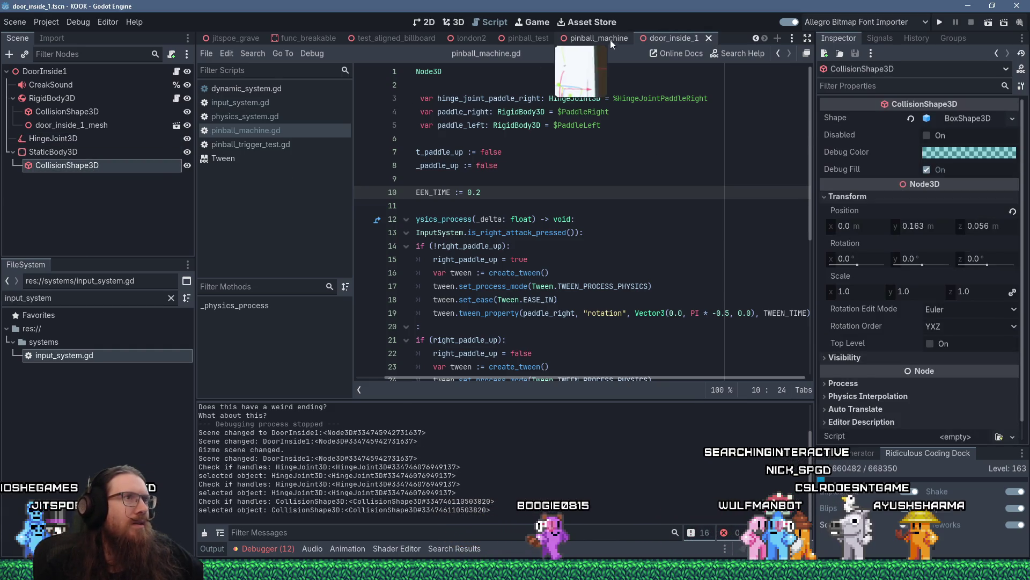
Step: In pinball_machine, inspect PaddleLeft's 16-point ConvexPolygon collision shape with 0.04 margin
click(609, 41)
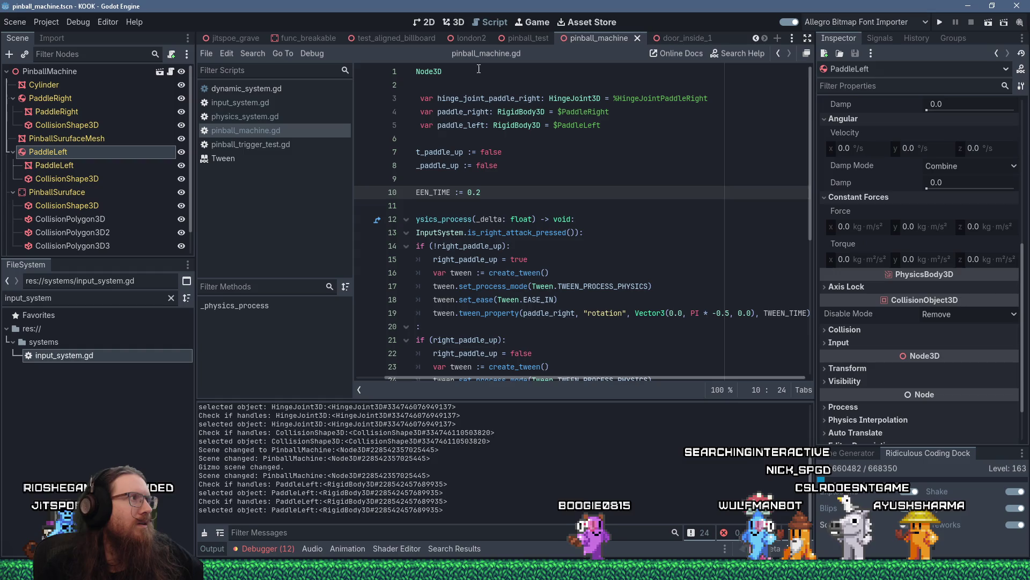
click(65, 178)
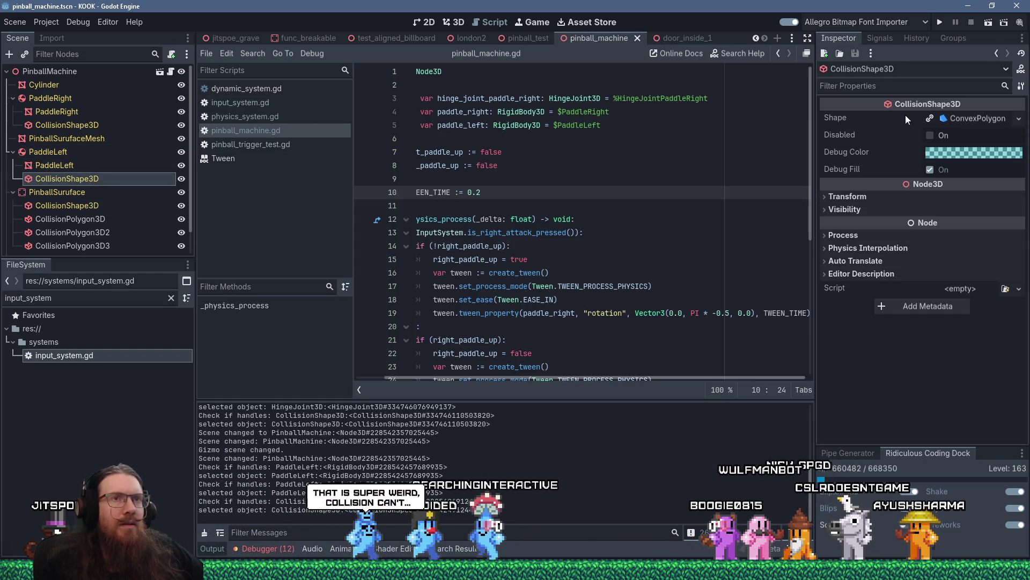
click(978, 119)
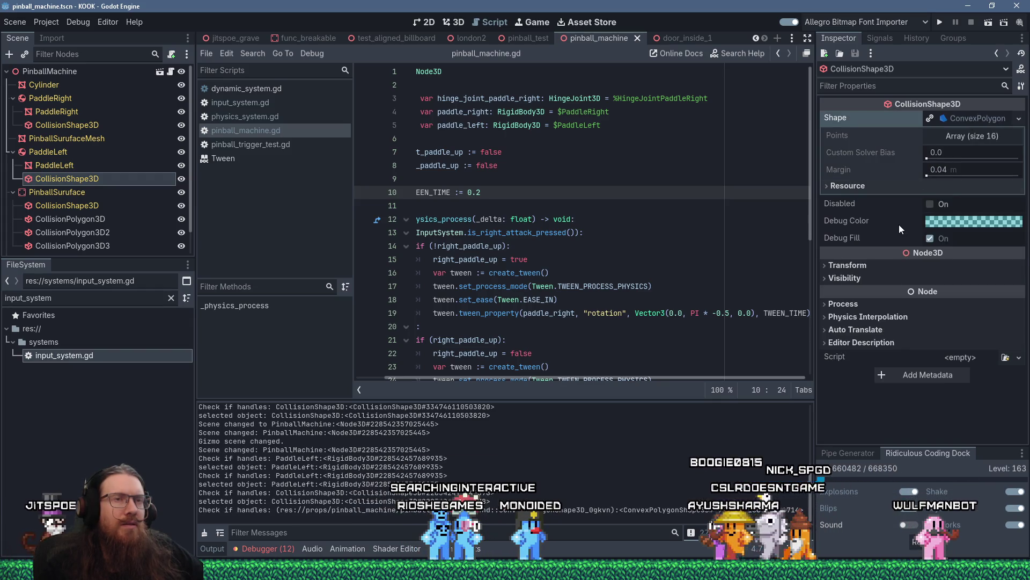
mouse_move(893, 225)
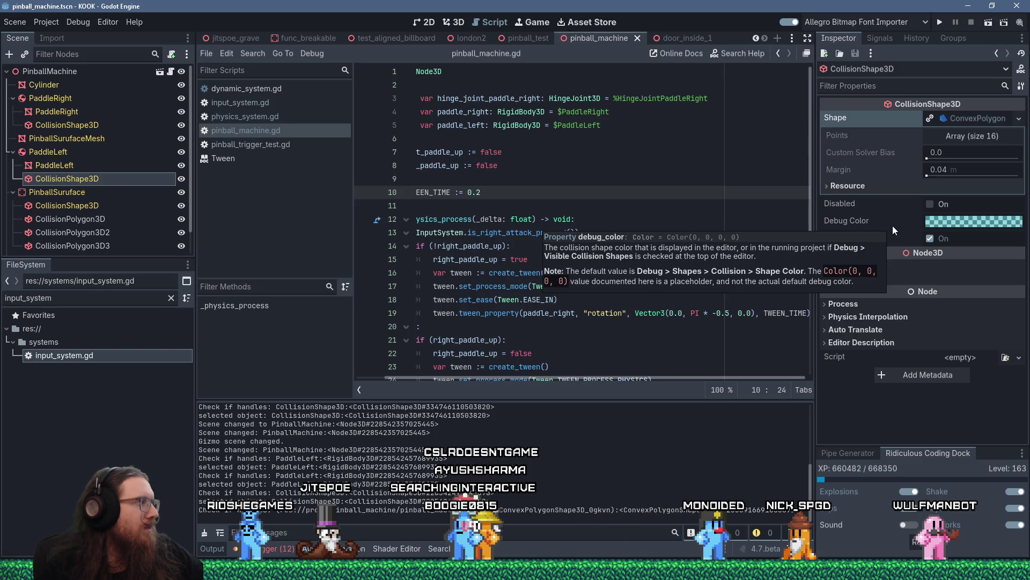
click(452, 22)
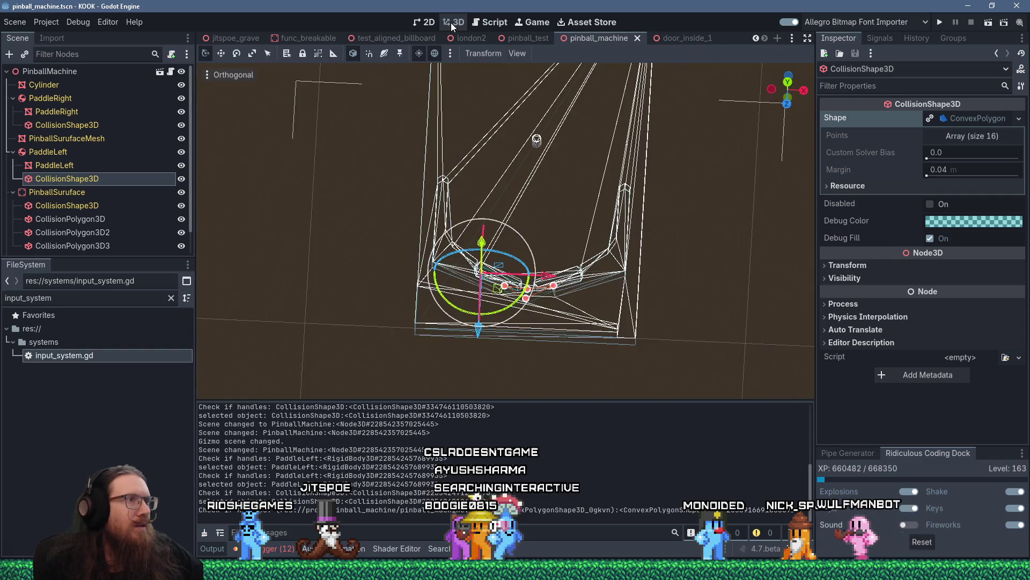
Step: Zoom in on the left paddle and test-drag its collision shape upward
mouse_move(587, 226)
mouse_down()
mouse_move(620, 283)
mouse_move(581, 199)
mouse_move(581, 244)
mouse_move(531, 205)
mouse_move(568, 190)
mouse_move(616, 209)
mouse_move(605, 298)
mouse_move(501, 282)
mouse_move(607, 374)
mouse_move(608, 321)
mouse_move(530, 290)
mouse_move(537, 323)
mouse_up()
scroll(620, 285, up, 3)
scroll(581, 244, up, 3)
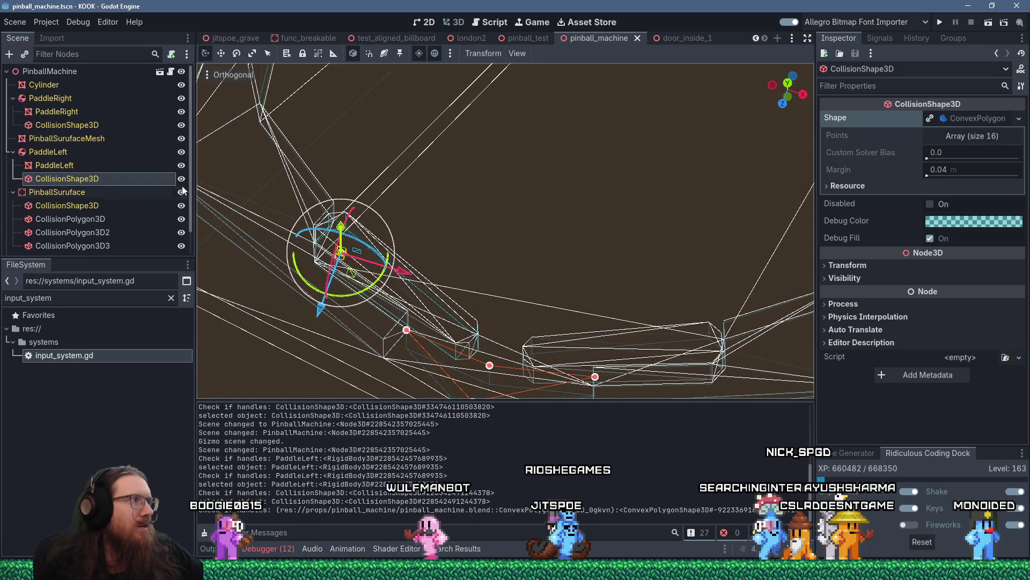
scroll(162, 168, down, 1)
mouse_move(451, 139)
mouse_down()
mouse_move(401, 232)
mouse_move(413, 117)
mouse_up()
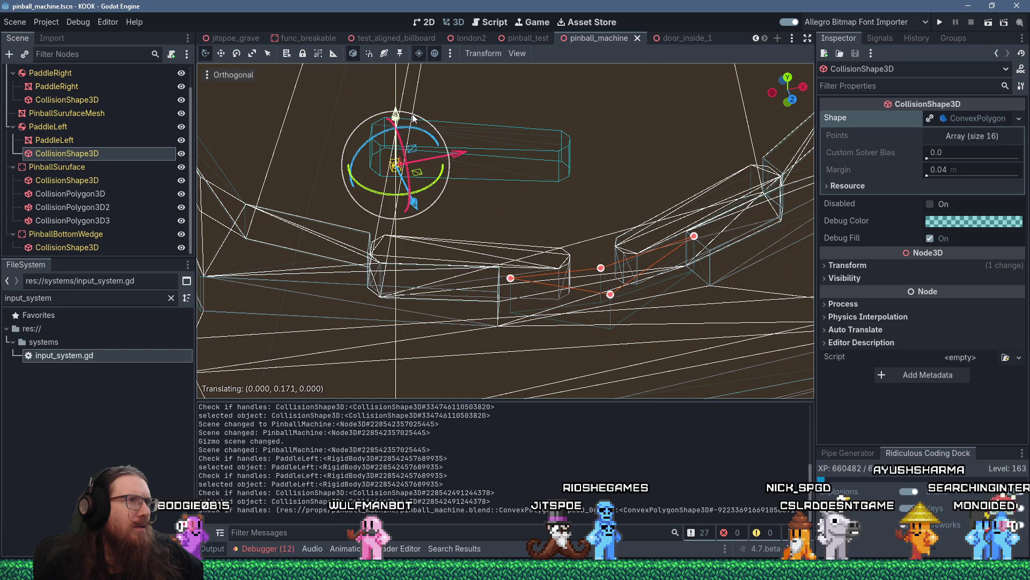
mouse_move(495, 131)
mouse_down()
mouse_move(433, 109)
mouse_move(366, 111)
mouse_move(363, 123)
mouse_move(454, 162)
mouse_move(524, 130)
mouse_up()
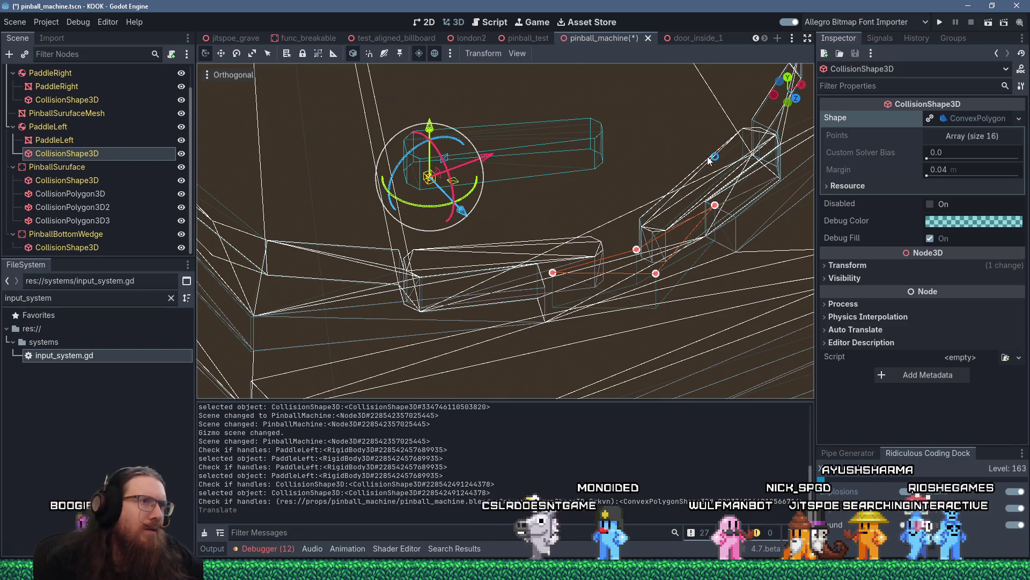
Step: Undo the collision shape move and return to select mode
scroll(596, 143, up, 3)
mouse_move(597, 147)
mouse_down()
mouse_move(652, 128)
mouse_move(663, 137)
mouse_move(585, 183)
mouse_move(508, 188)
mouse_up()
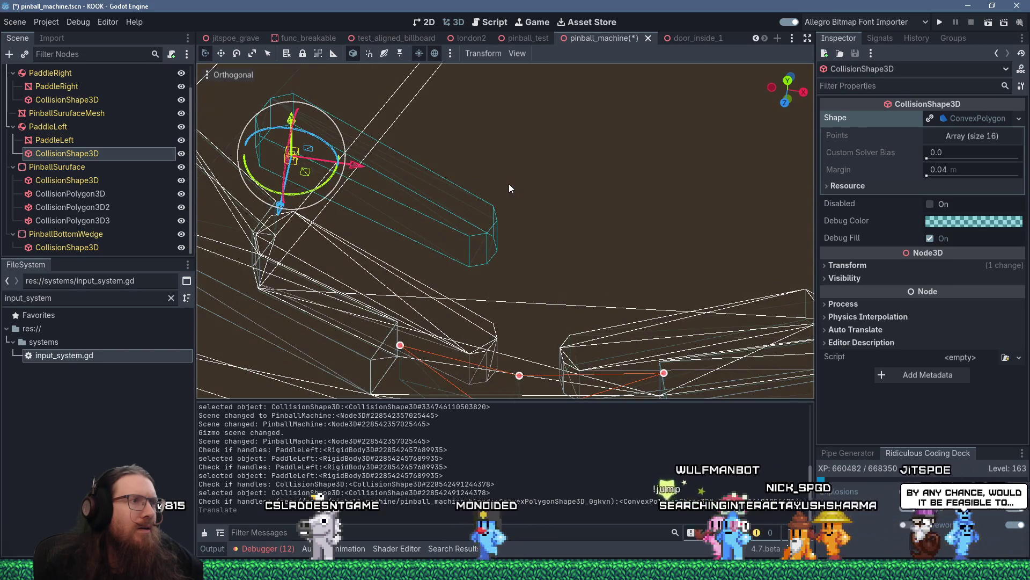
key(ctrl+z)
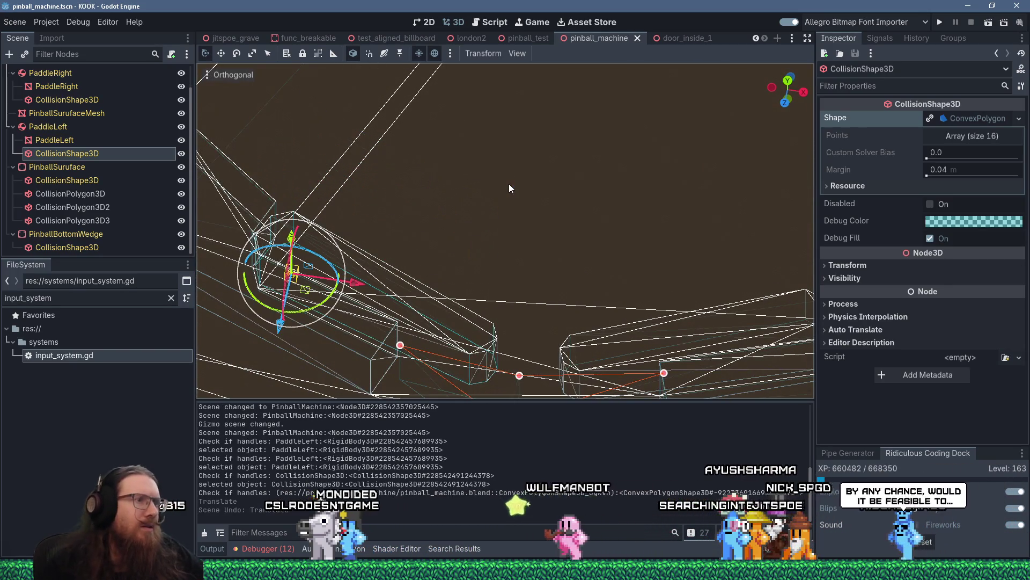
key(q)
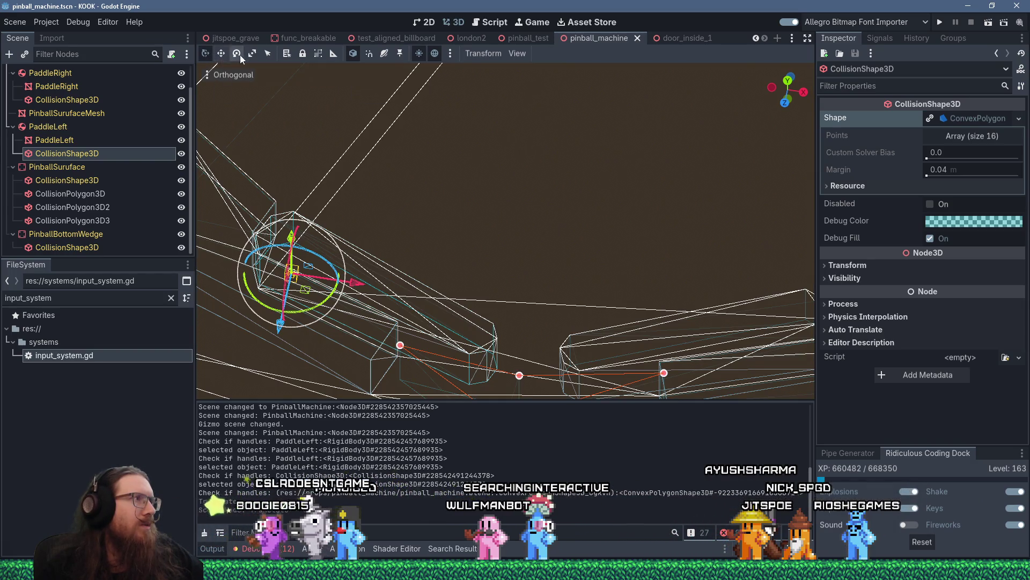
click(214, 76)
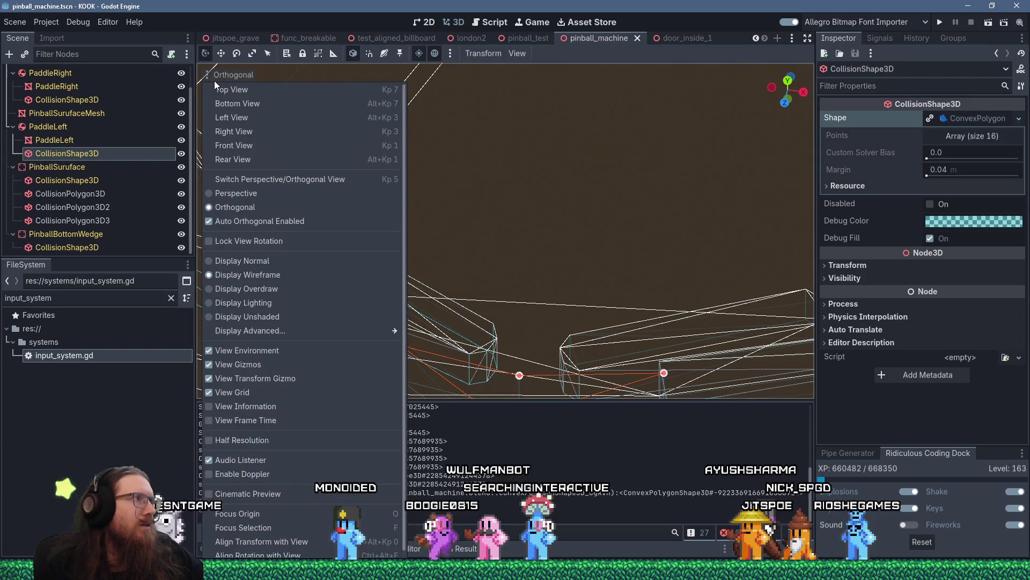
Step: Switch the 3D view to Display Normal shading, test-move the paddle's collision shape, then undo it
click(232, 262)
click(308, 250)
mouse_move(322, 253)
mouse_down()
mouse_move(346, 258)
mouse_move(330, 51)
mouse_move(334, 113)
mouse_move(422, 184)
mouse_move(341, 223)
mouse_move(345, 248)
mouse_move(331, 171)
mouse_move(366, 259)
mouse_move(451, 265)
mouse_up()
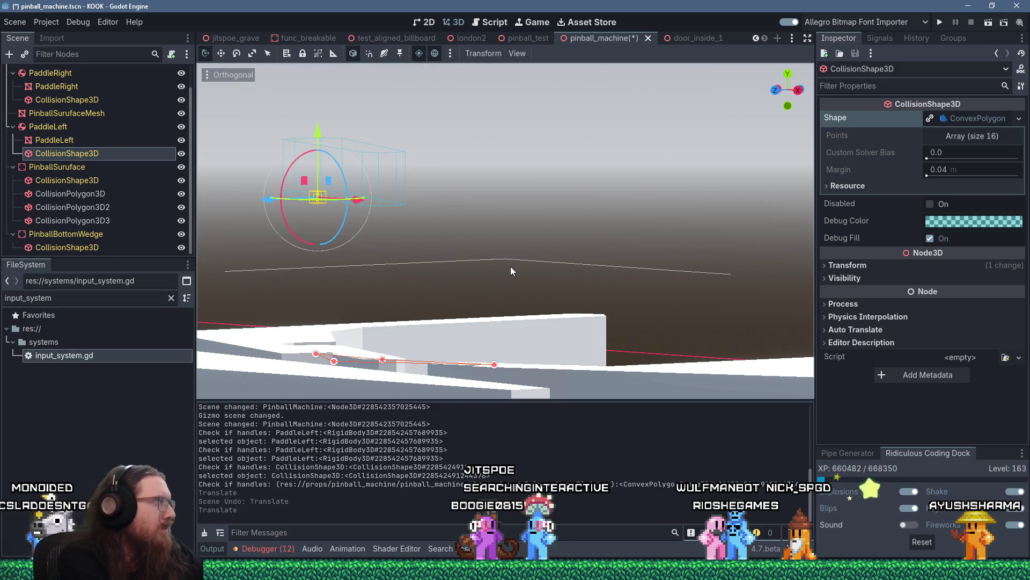
key(ctrl+z)
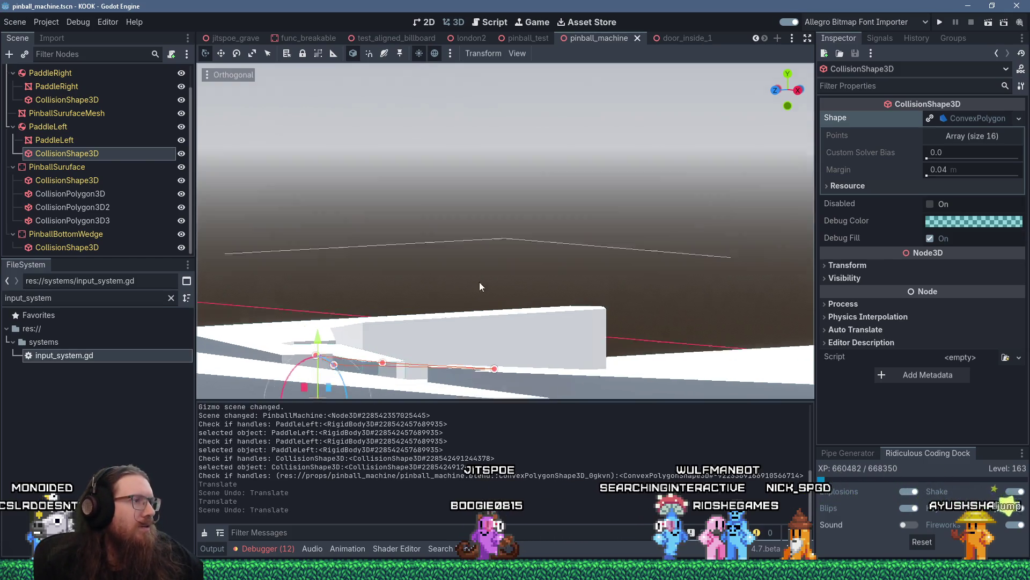
scroll(480, 275, up, 3)
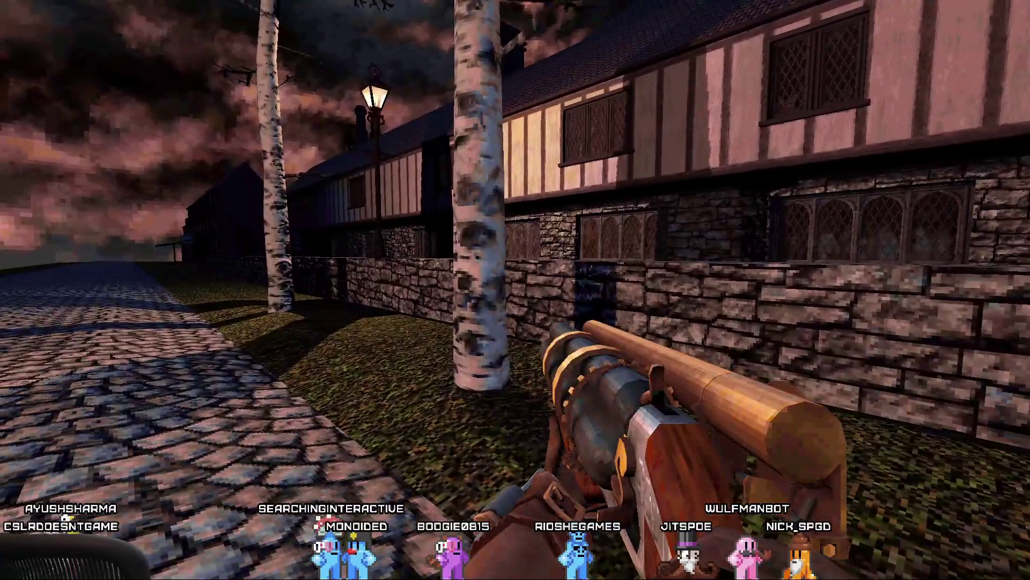
Step: Move toward the stone wall and timbered house in the running game
key(w)
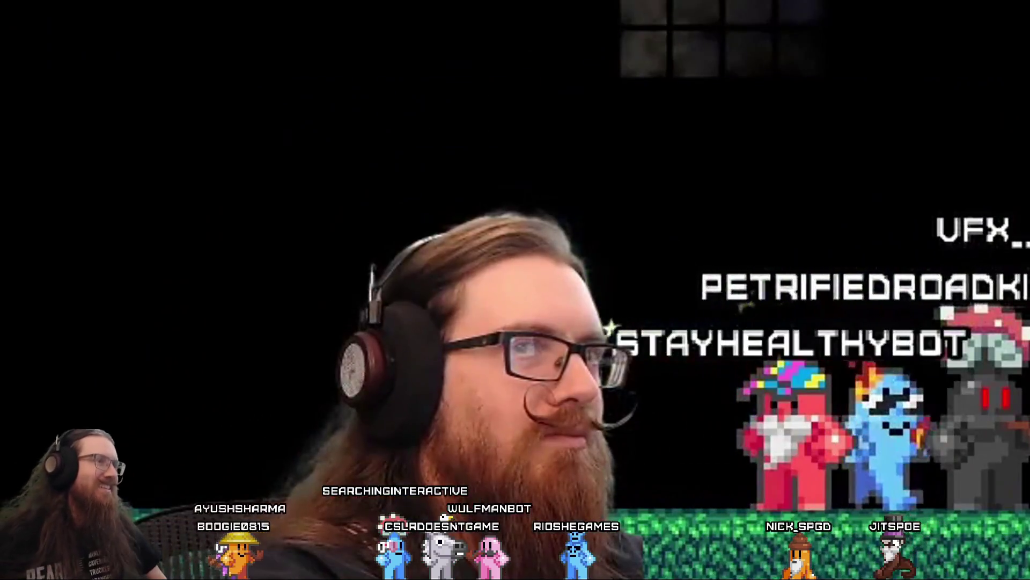
key(Left)
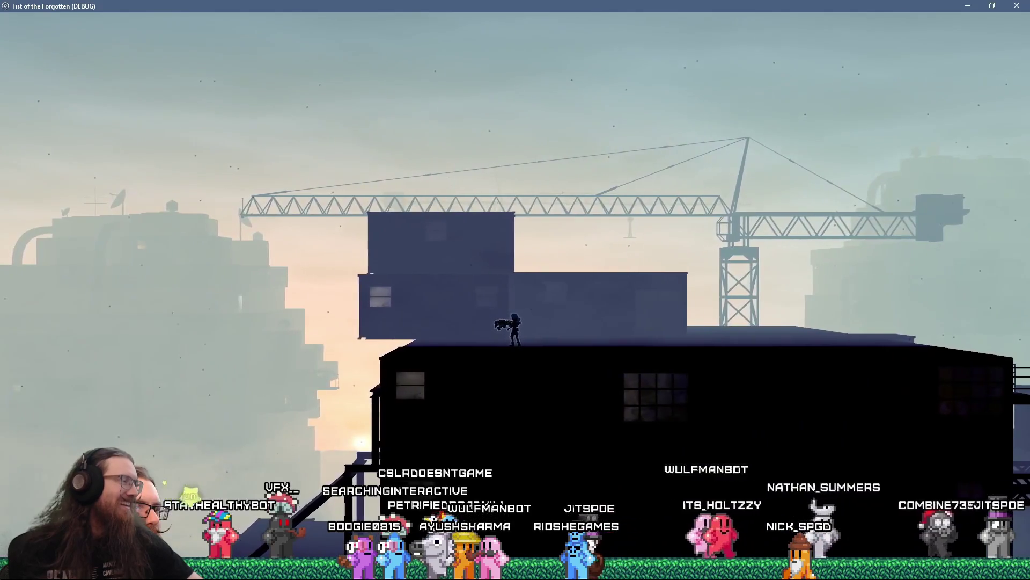
Step: Run the character right, back left, then right again onto the bridge
key(Right)
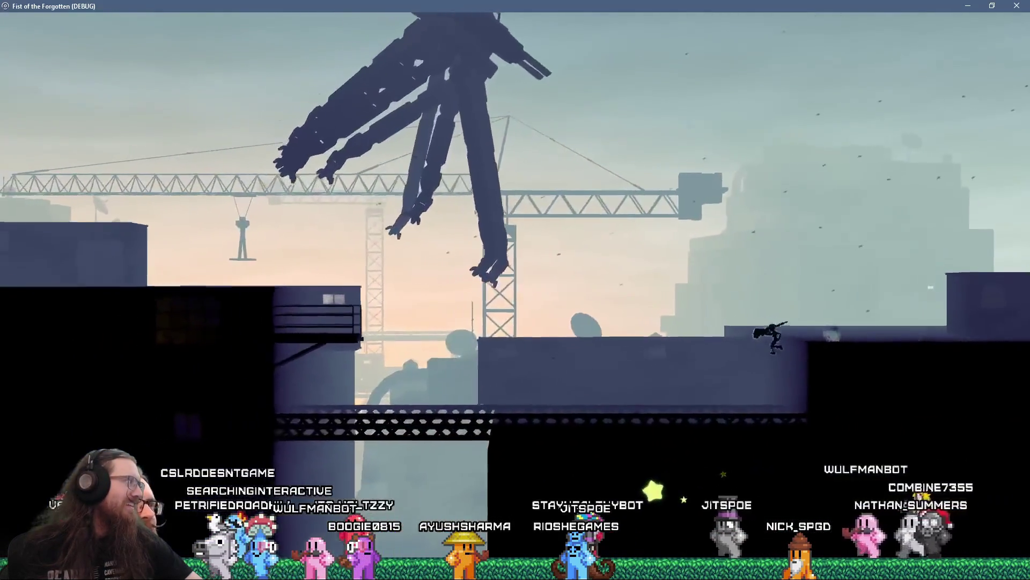
key(Left)
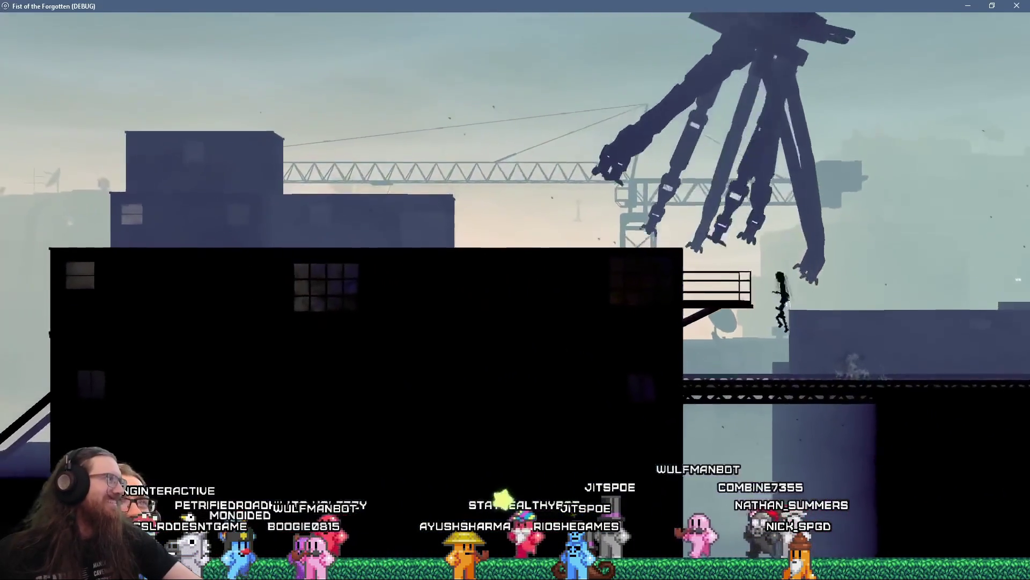
key(Right)
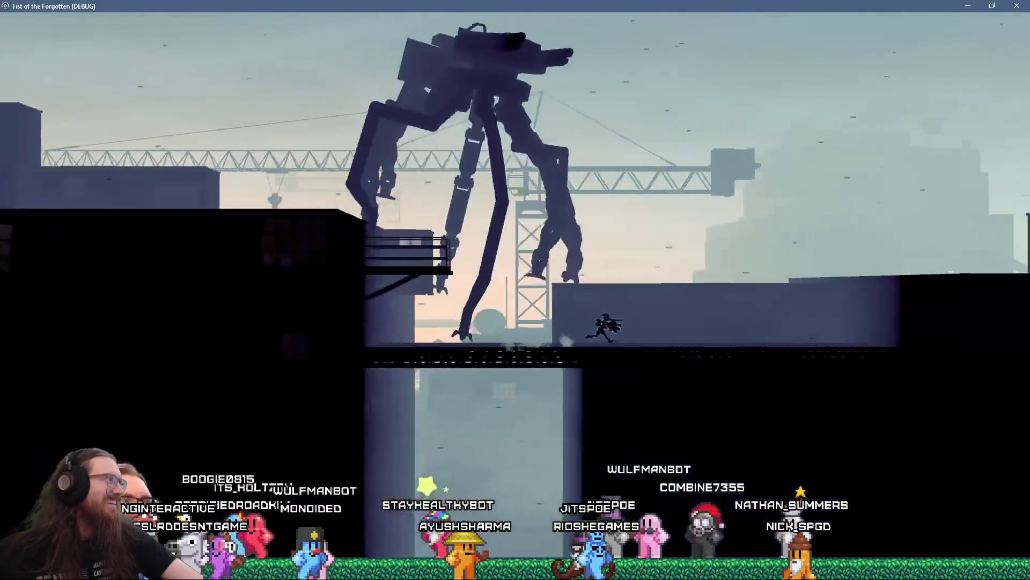
key(Right)
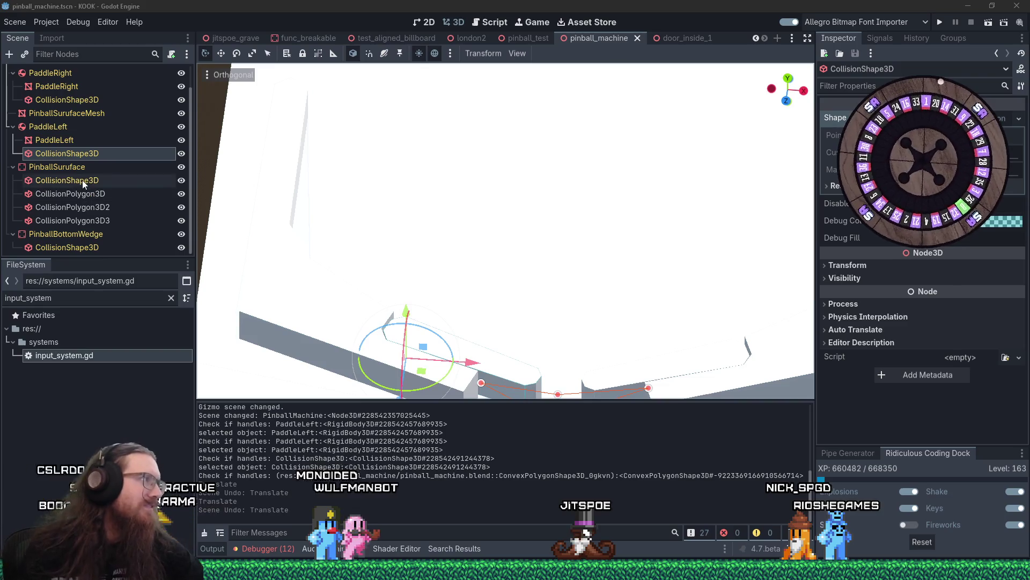
Step: Add a CollisionShape3D child under PaddleLeft by searching 'collisionshape'
click(53, 127)
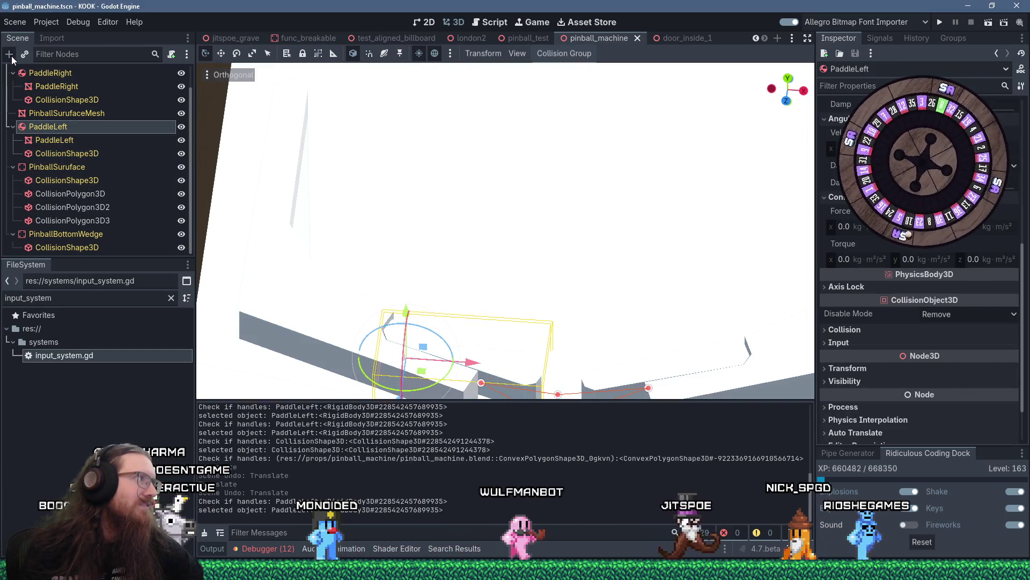
click(9, 55)
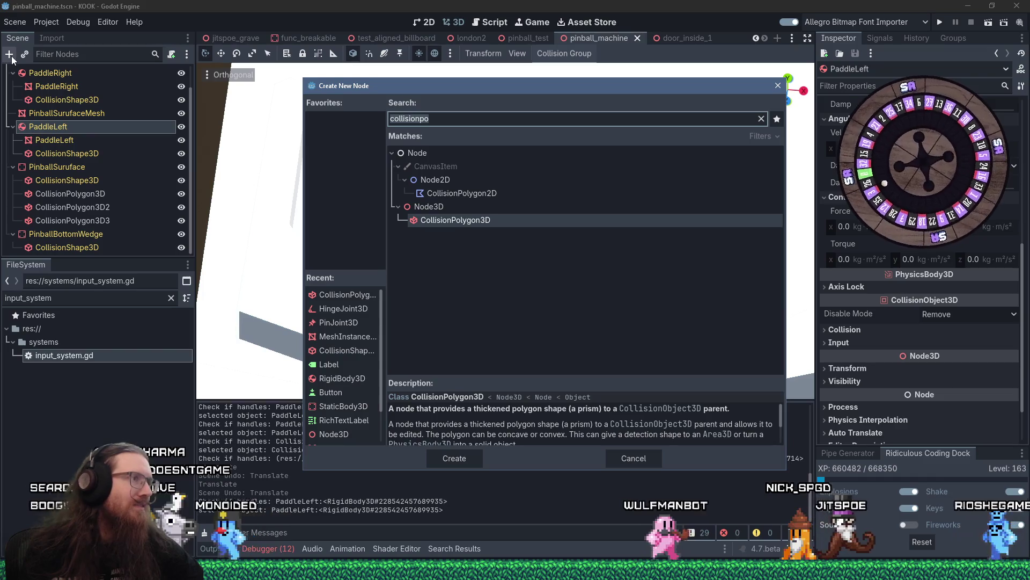
text(collisionshape)
key(Return)
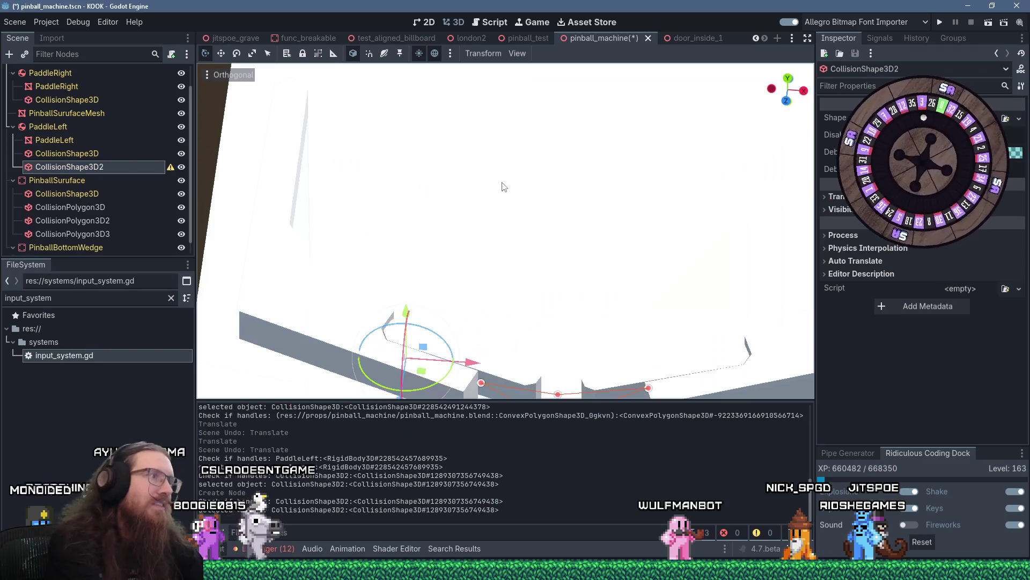
click(955, 118)
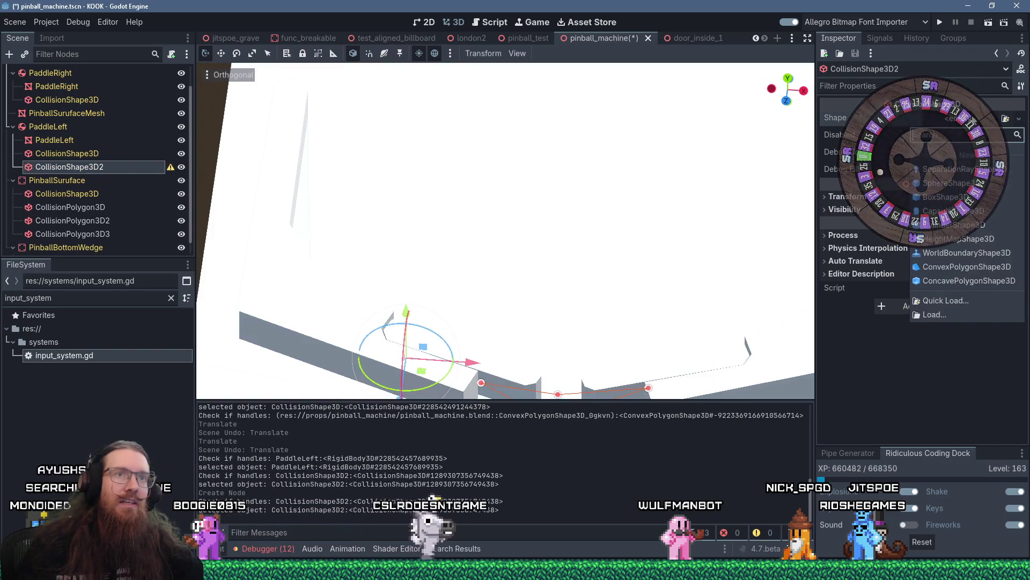
Step: Give the new collision shape a BoxShape3D and view the paddle from the front
click(965, 196)
scroll(568, 258, down, 3)
scroll(567, 258, down, 2)
mouse_move(568, 258)
mouse_down()
mouse_move(493, 156)
mouse_move(463, 144)
mouse_move(472, 288)
mouse_move(469, 263)
mouse_up()
key(KP_1)
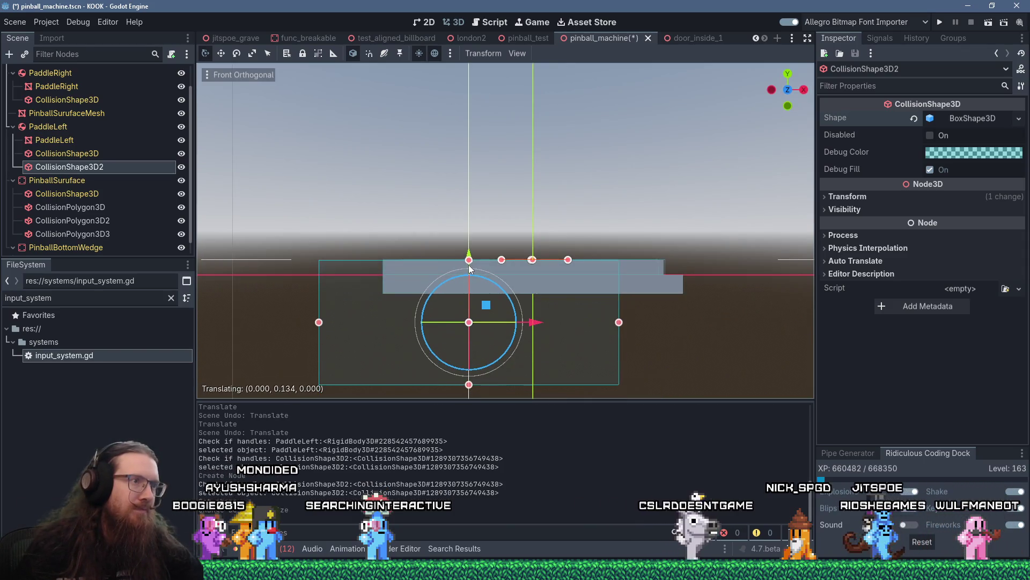
Step: Resize the box into a thin slab of about 0.21 × 0.049 × 0.067 fitting the paddle
mouse_move(470, 384)
mouse_down()
mouse_move(469, 276)
mouse_move(476, 382)
mouse_move(496, 161)
mouse_move(521, 179)
mouse_move(520, 166)
mouse_move(493, 250)
mouse_move(445, 304)
mouse_move(474, 263)
mouse_move(467, 244)
mouse_up()
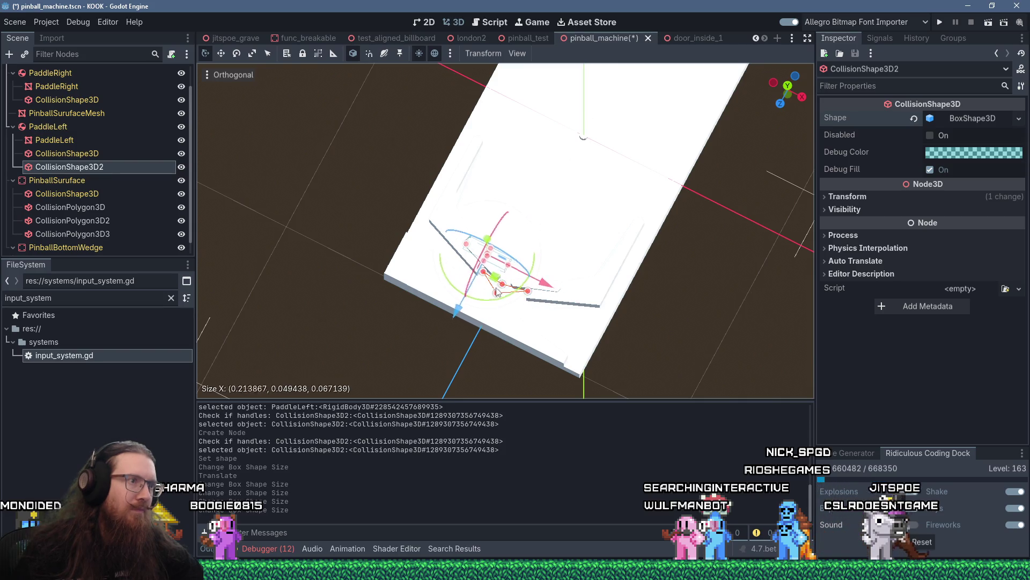
drag(497, 292, 497, 292)
scroll(576, 295, up, 5)
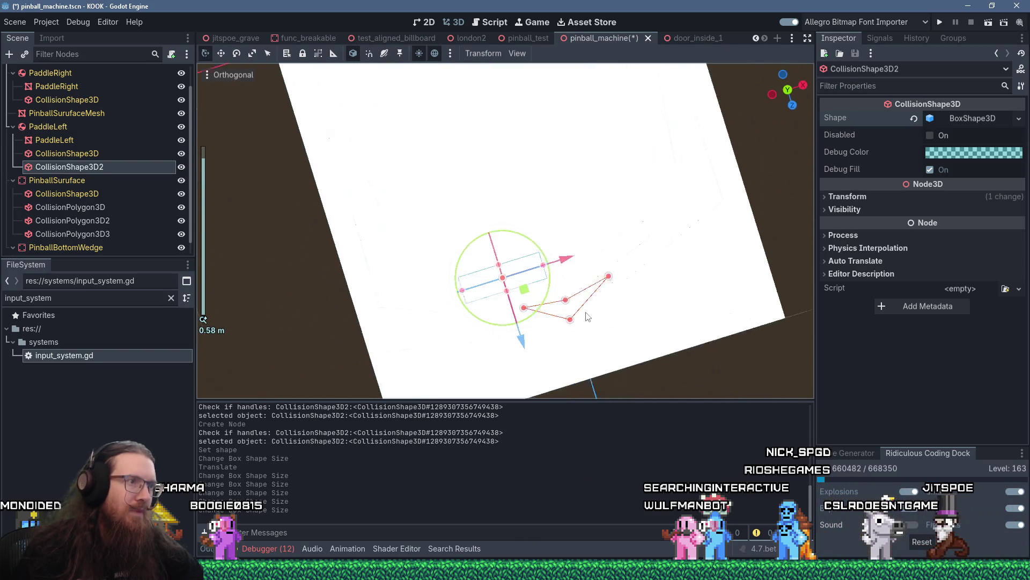
mouse_move(576, 296)
mouse_down()
mouse_move(545, 246)
mouse_move(553, 209)
mouse_move(552, 223)
mouse_up()
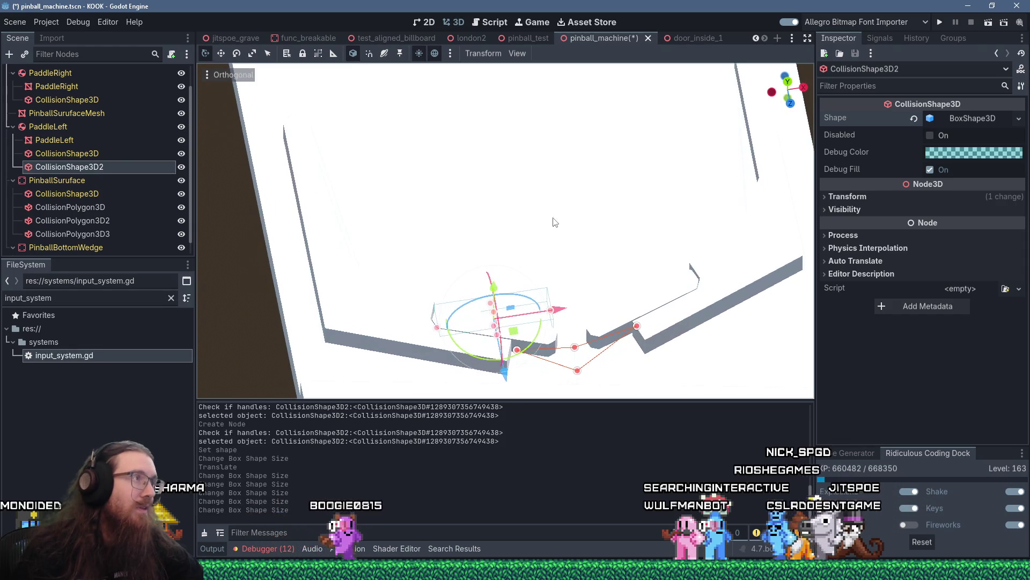
click(230, 76)
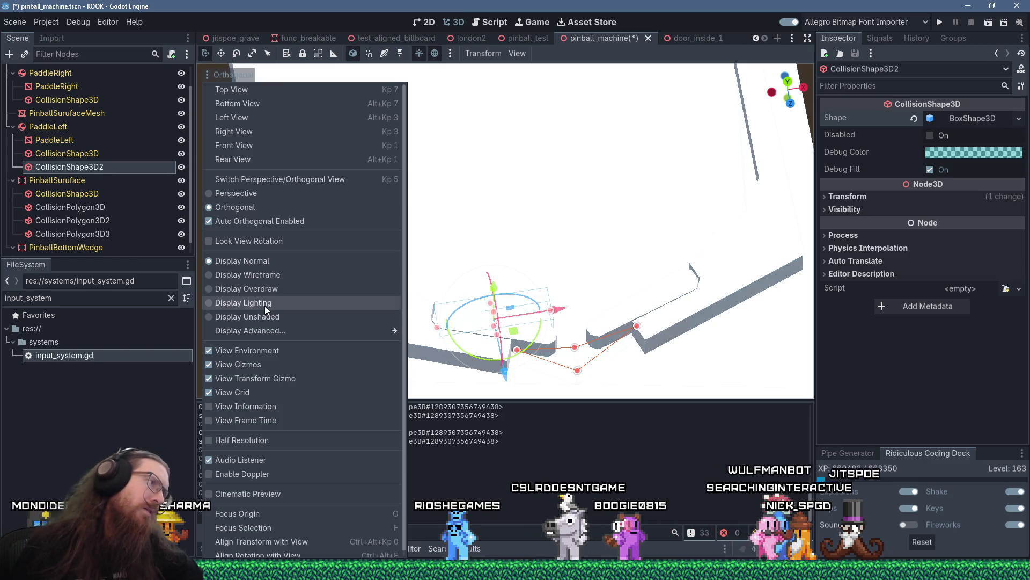
Step: Switch the viewport to Display Wireframe and look down from Top view
click(262, 275)
click(532, 322)
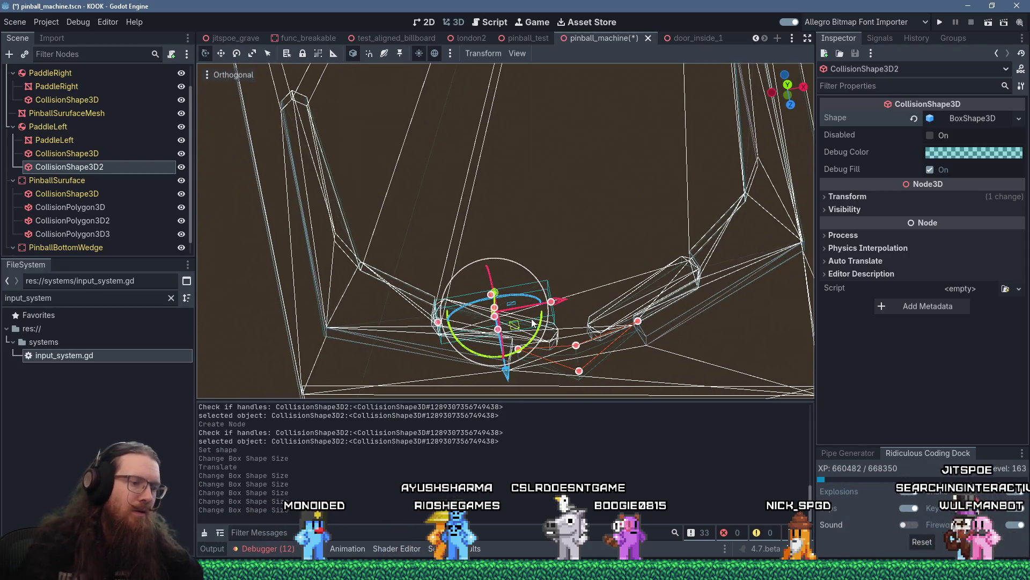
key(KP_7)
Step: Rotate, move and resize the left paddle's collision box to follow the paddle (about 0.208 × 0.049 × 0.066)
drag(527, 265, 531, 284)
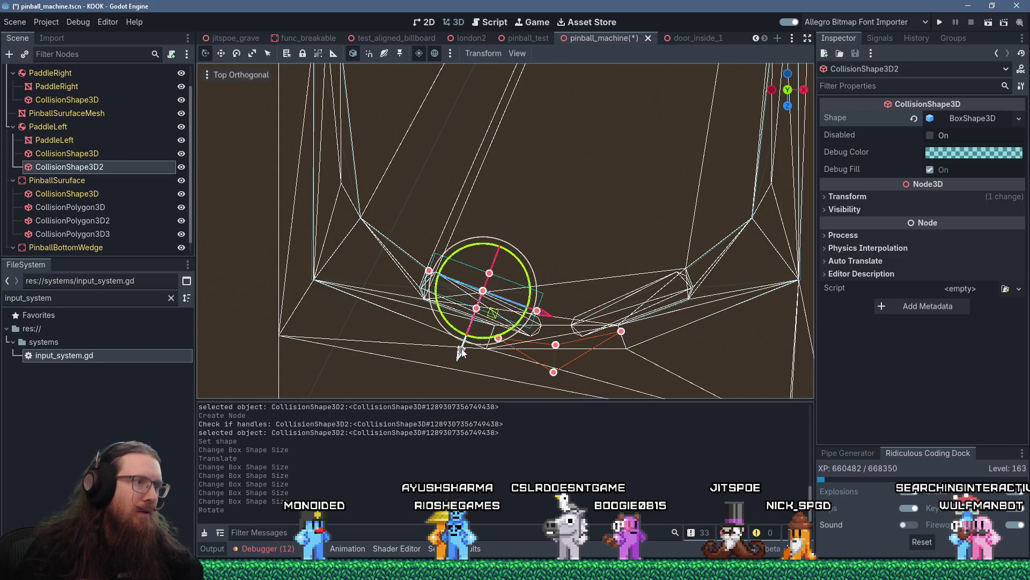
mouse_move(453, 377)
mouse_down()
mouse_move(497, 355)
mouse_move(475, 325)
mouse_up()
drag(450, 370, 451, 372)
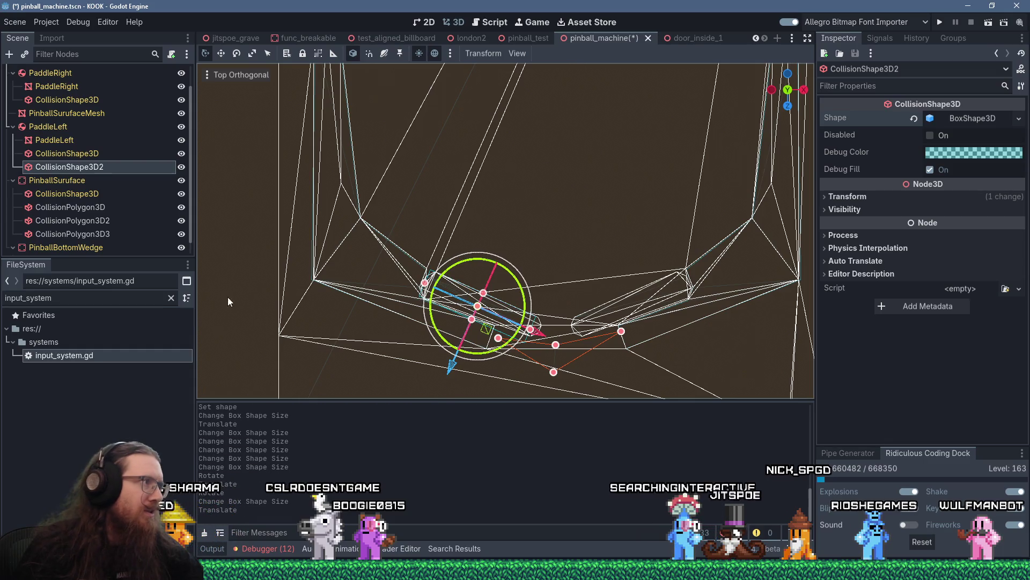
Step: Duplicate the CollisionShape3D2 box and place the copy under PaddleRight
right_click(84, 167)
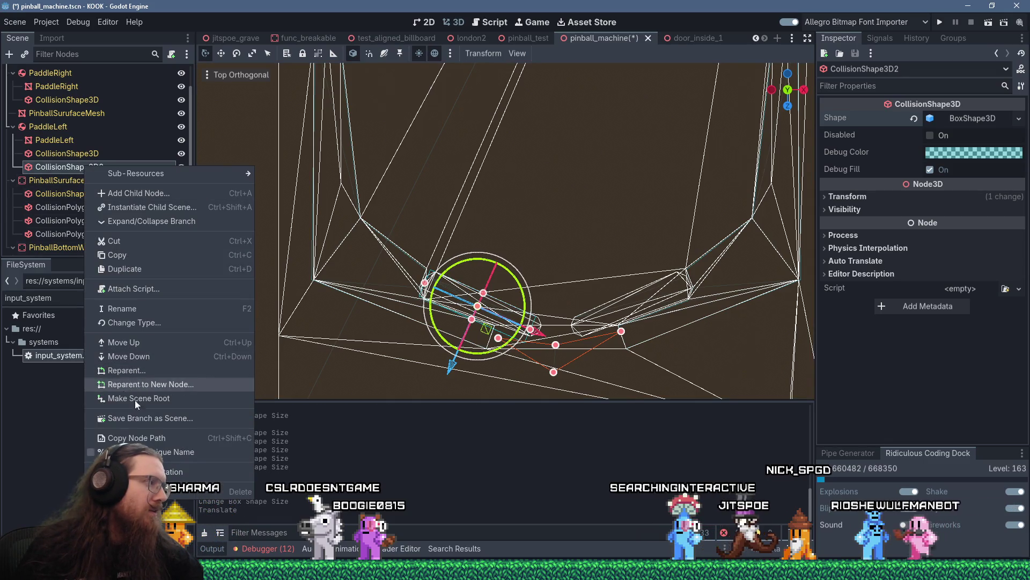
click(47, 167)
double_click(47, 167)
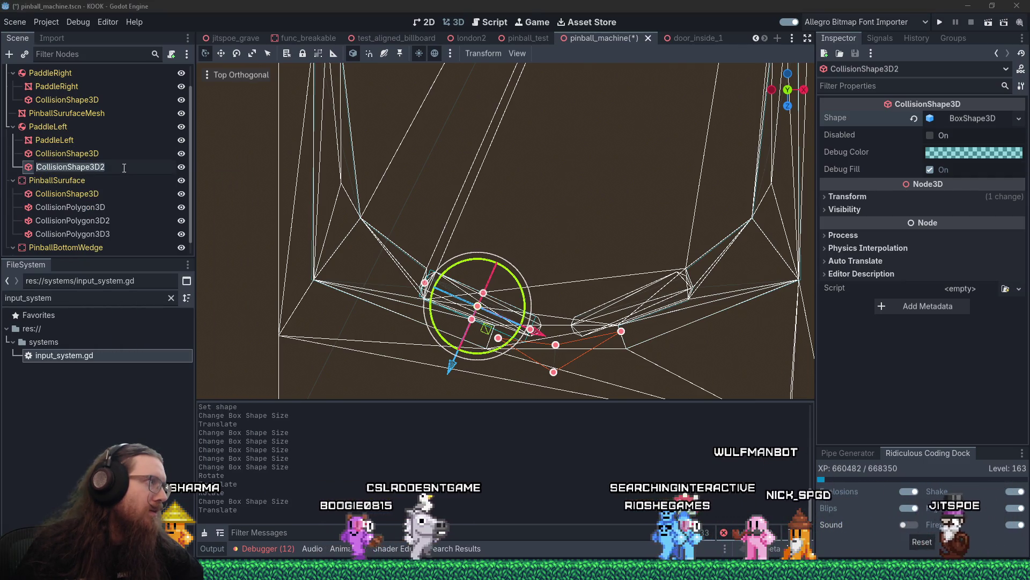
key(Return)
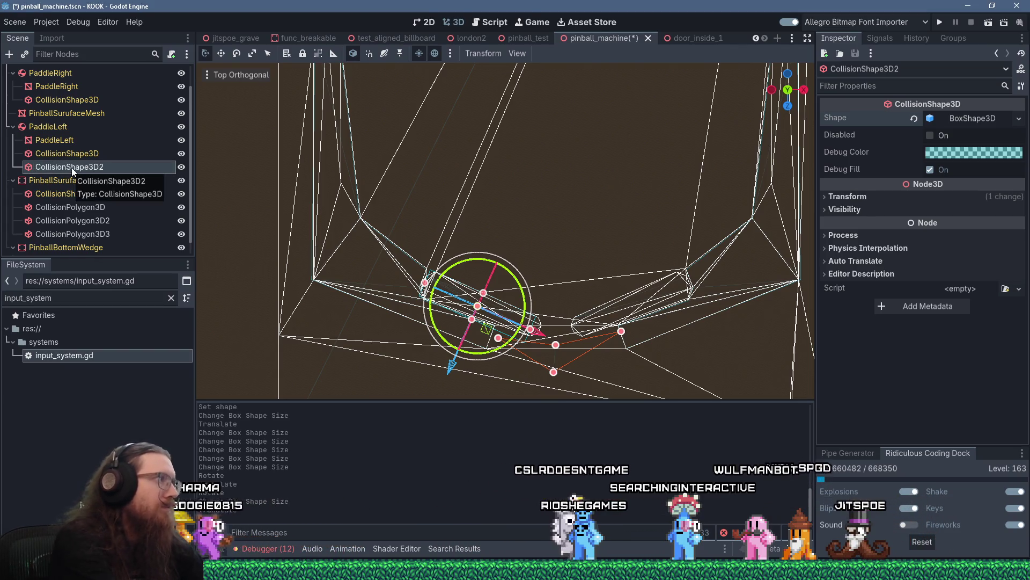
key(ctrl+d)
drag(87, 181, 56, 96)
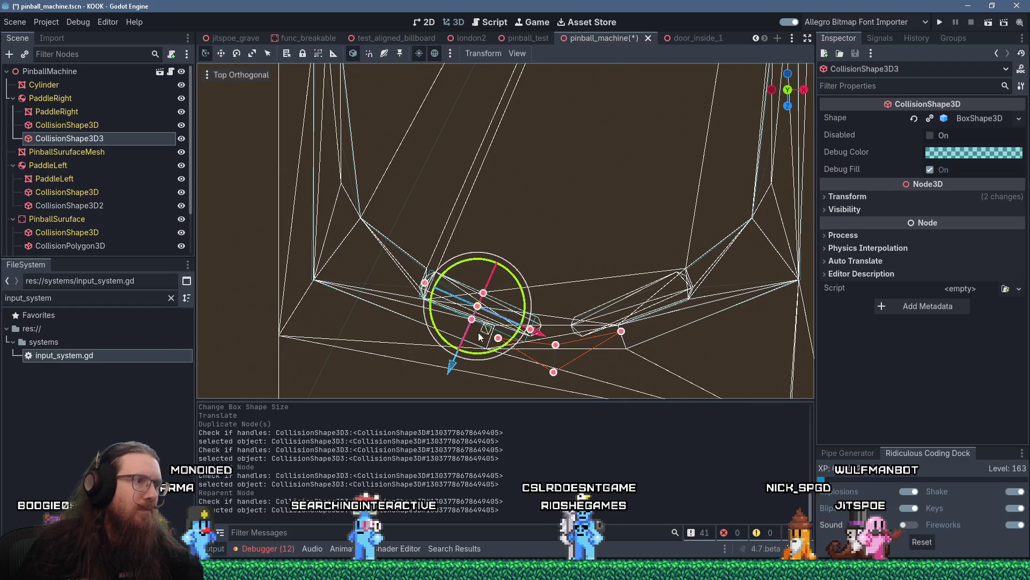
Step: Move, rotate and slightly widen the copied box to fit the right paddle
key(g)
click(628, 339)
key(r)
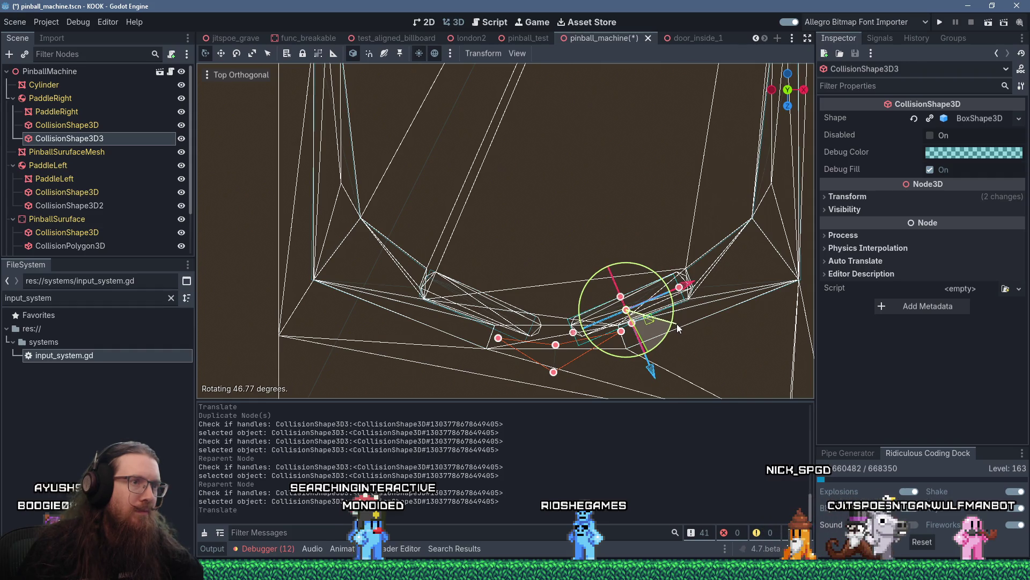
click(678, 328)
key(g)
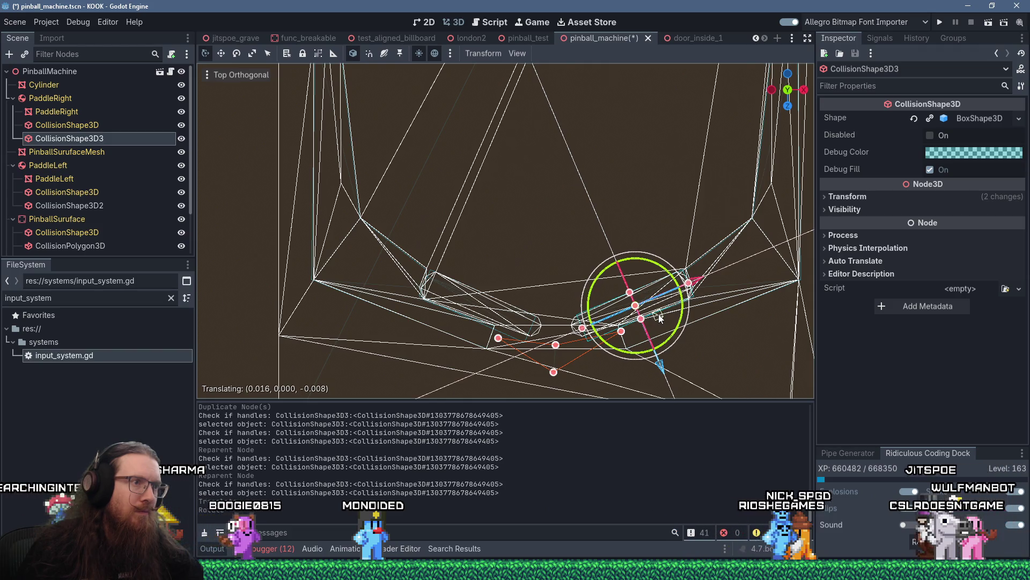
click(661, 318)
drag(577, 331, 575, 332)
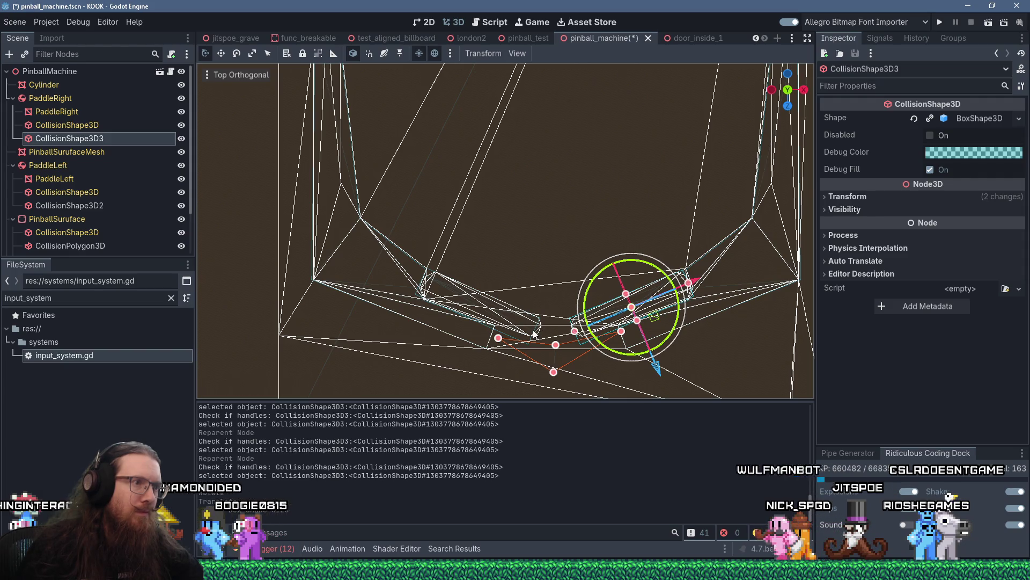
Step: Nudge the left paddle's collision box slightly right, then save and run the game
click(501, 331)
click(70, 205)
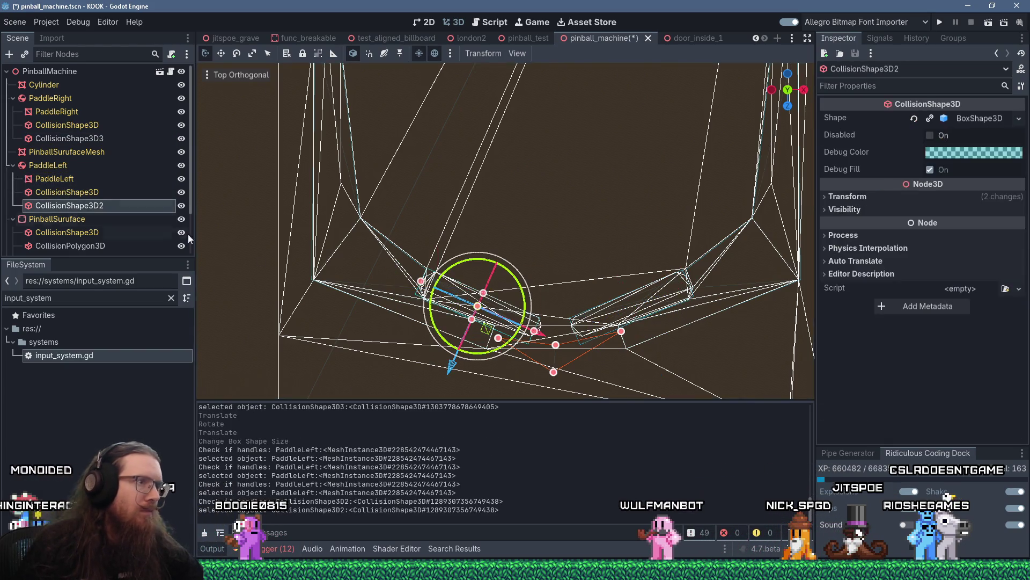
drag(541, 344, 543, 345)
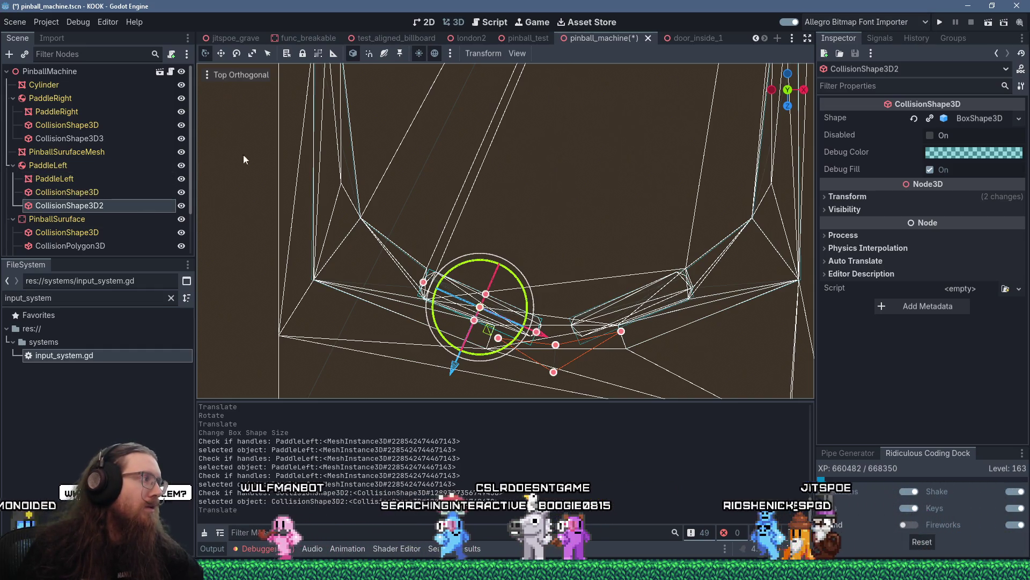
click(945, 22)
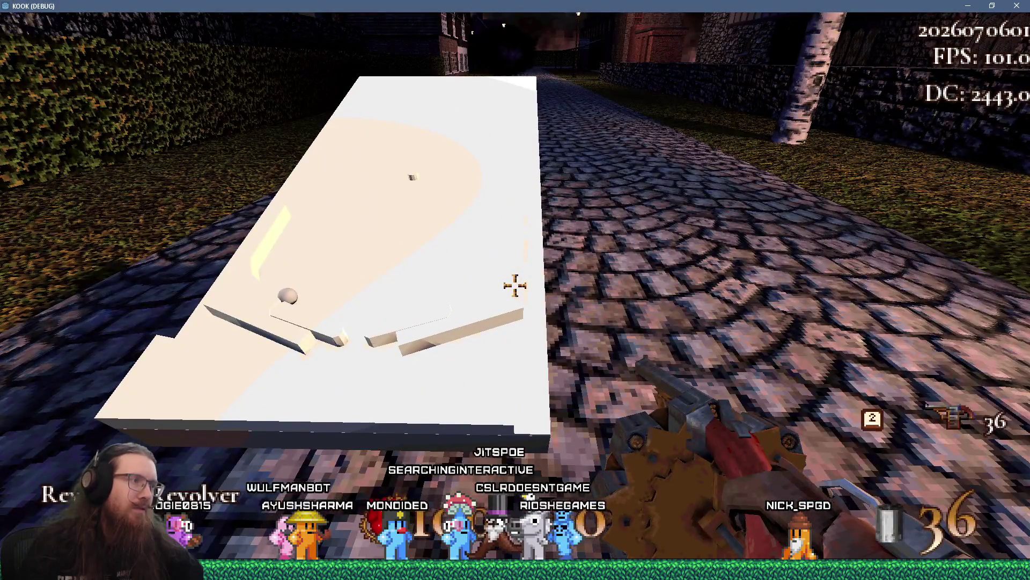
Step: Shoot at the pinball table and work the left and right flippers with A and D
click(515, 285)
click(515, 286)
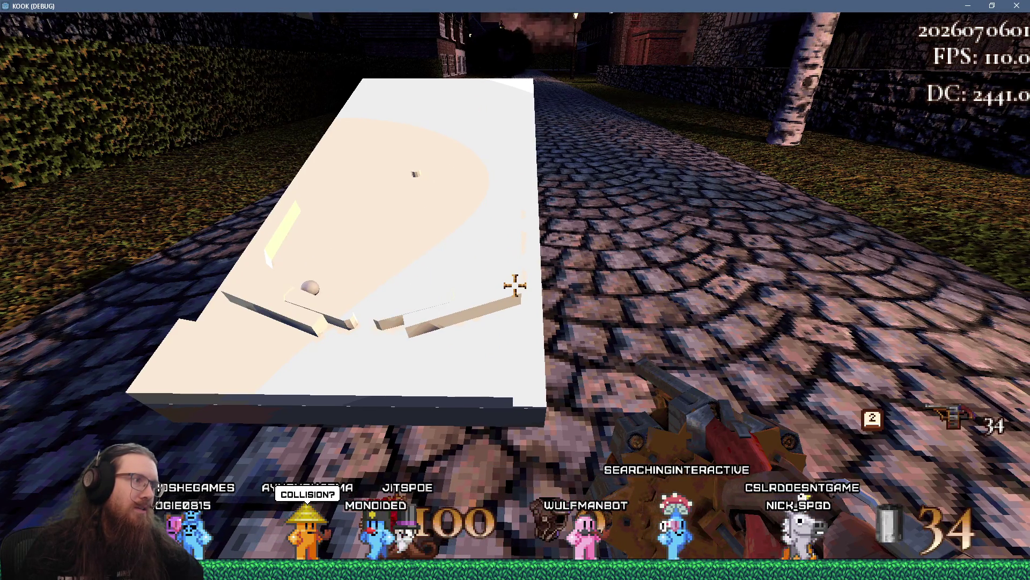
click(515, 286)
click(515, 285)
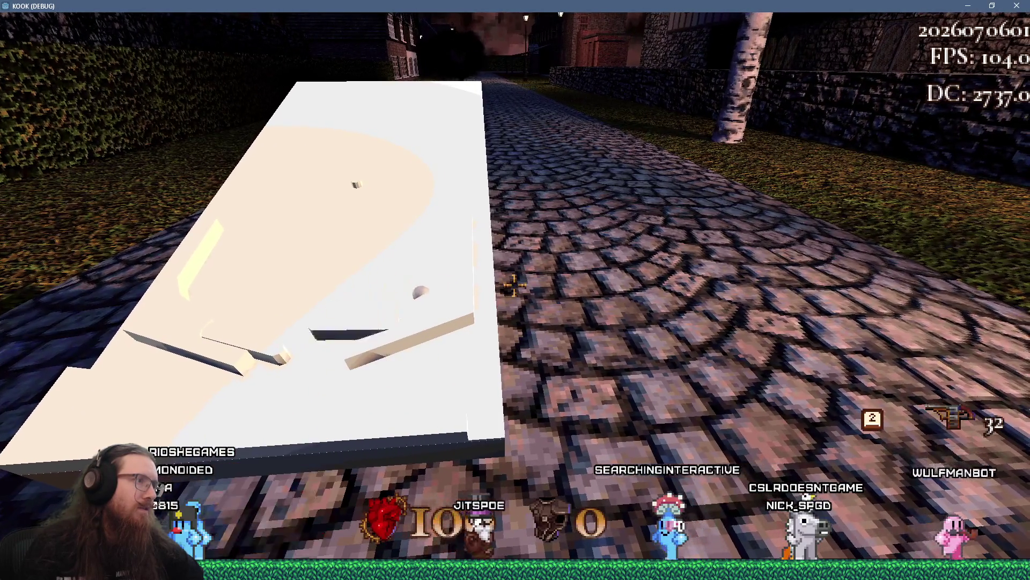
key(a)
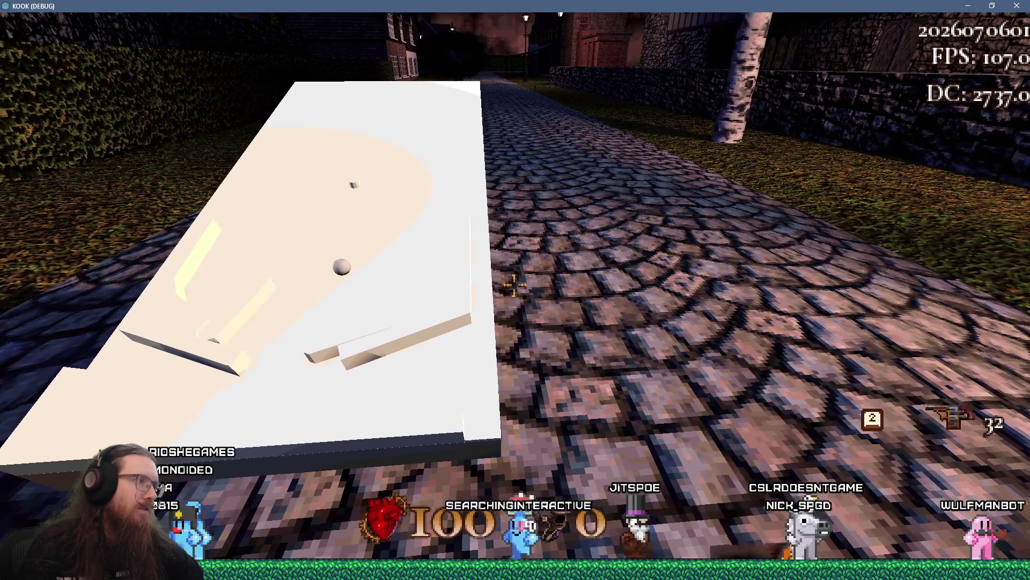
key(d)
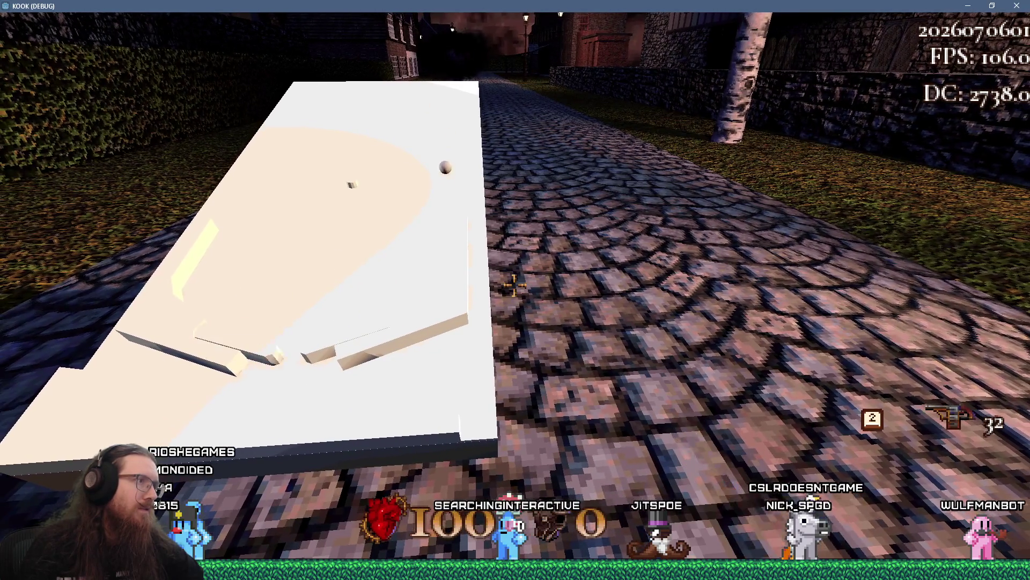
key(d)
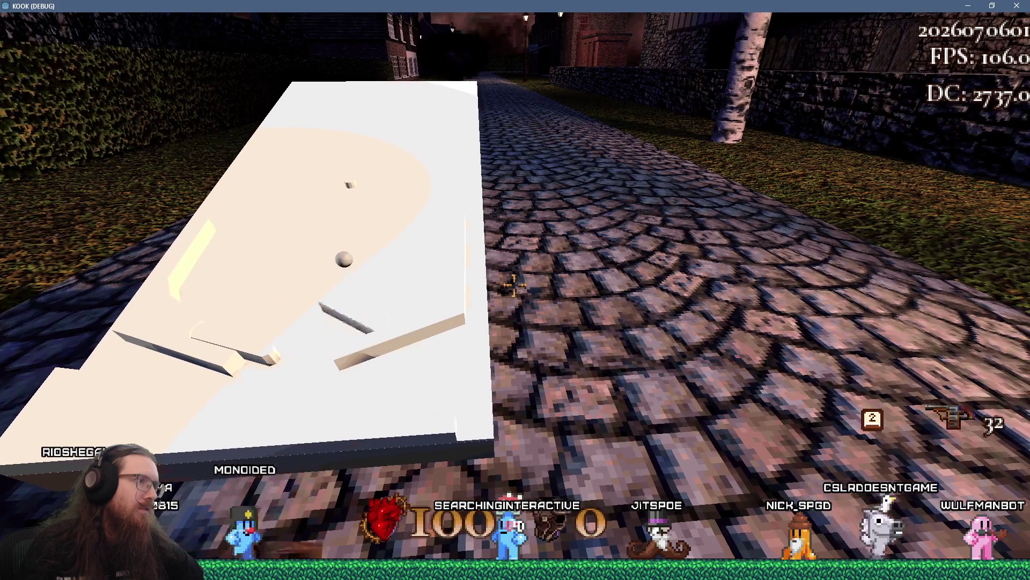
key(a)
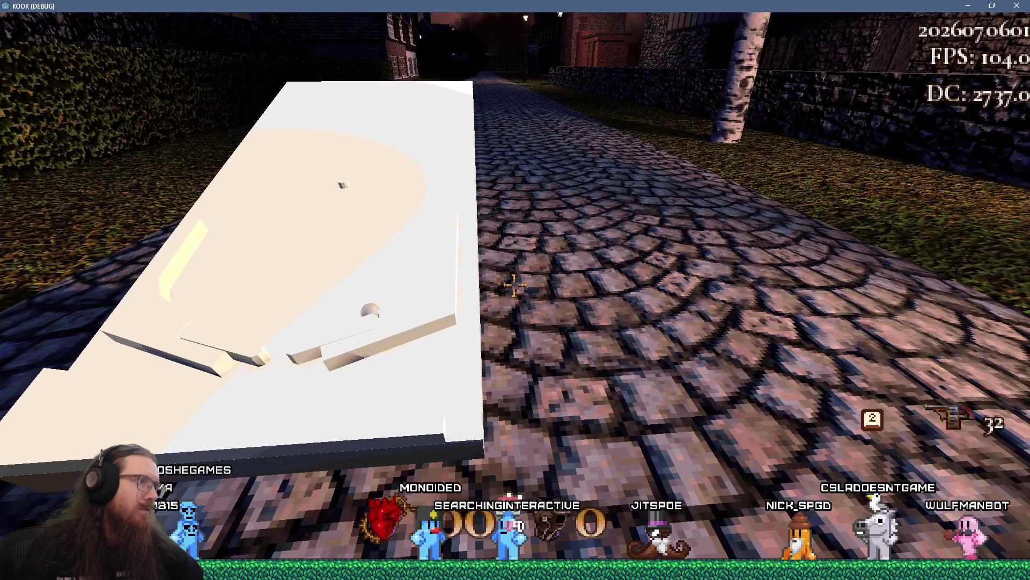
Step: Turn with E to face the pinball table and open the in-game debug console
key(e)
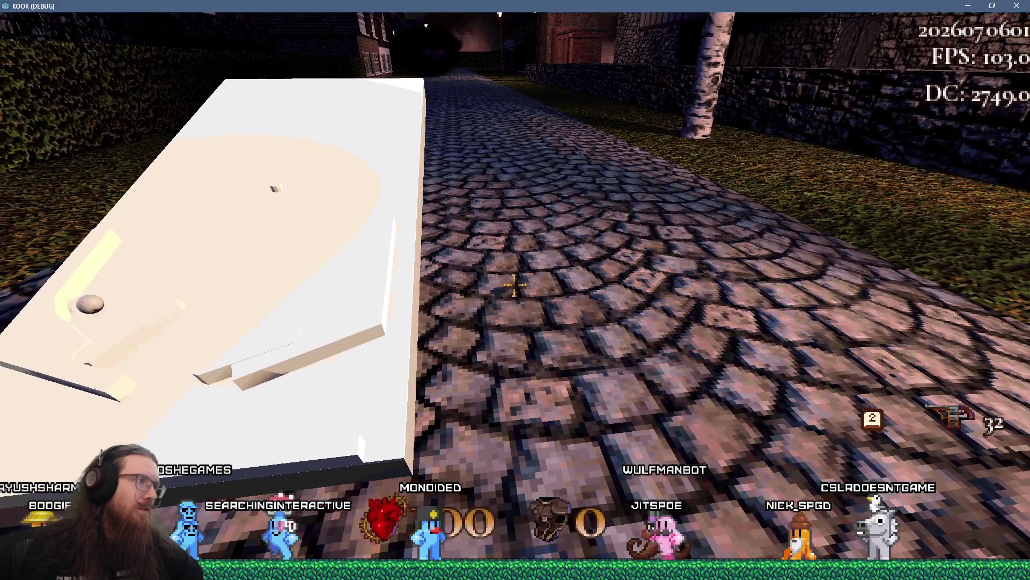
key(e)
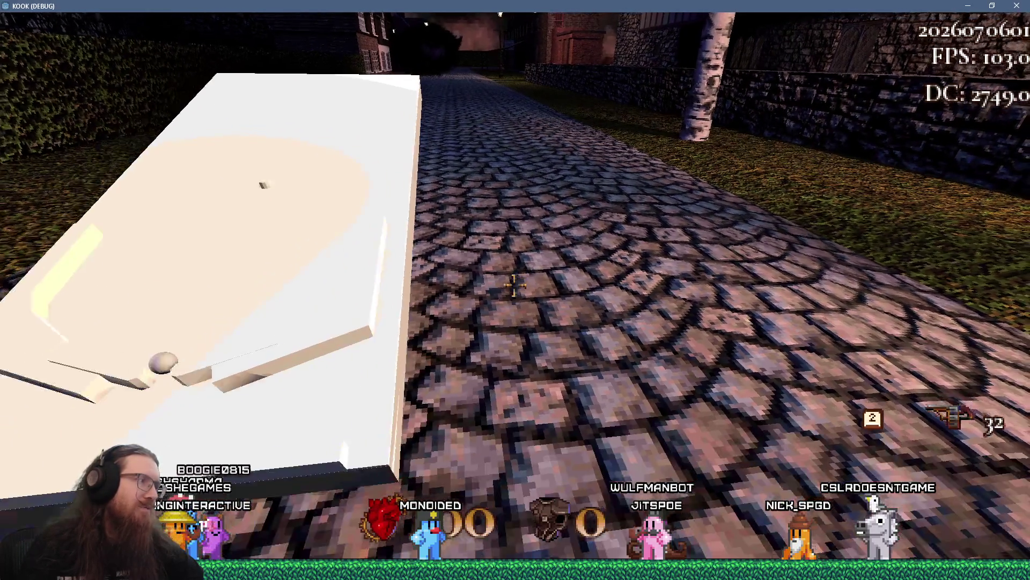
key(e)
key(e)
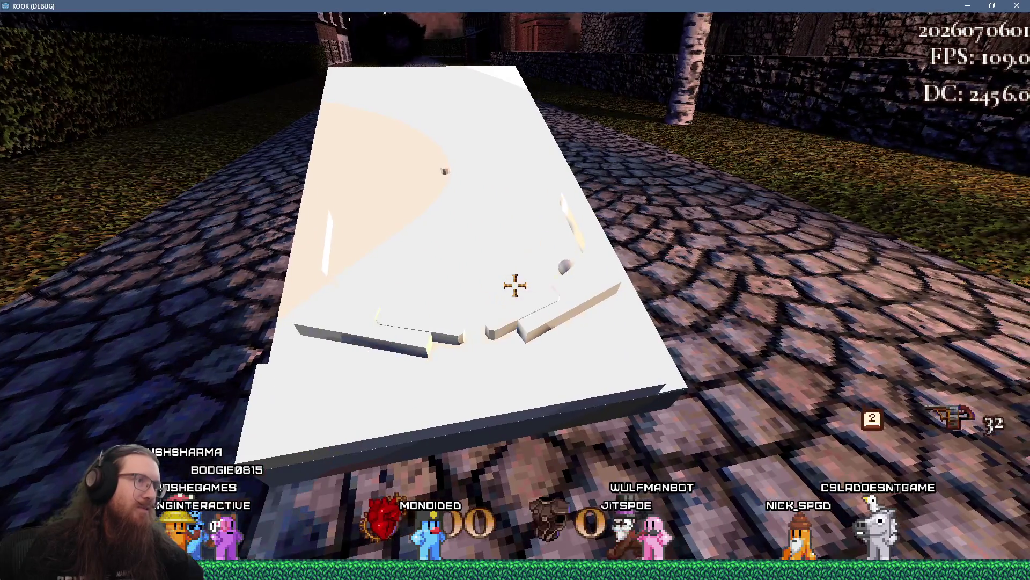
key(e)
key(e)
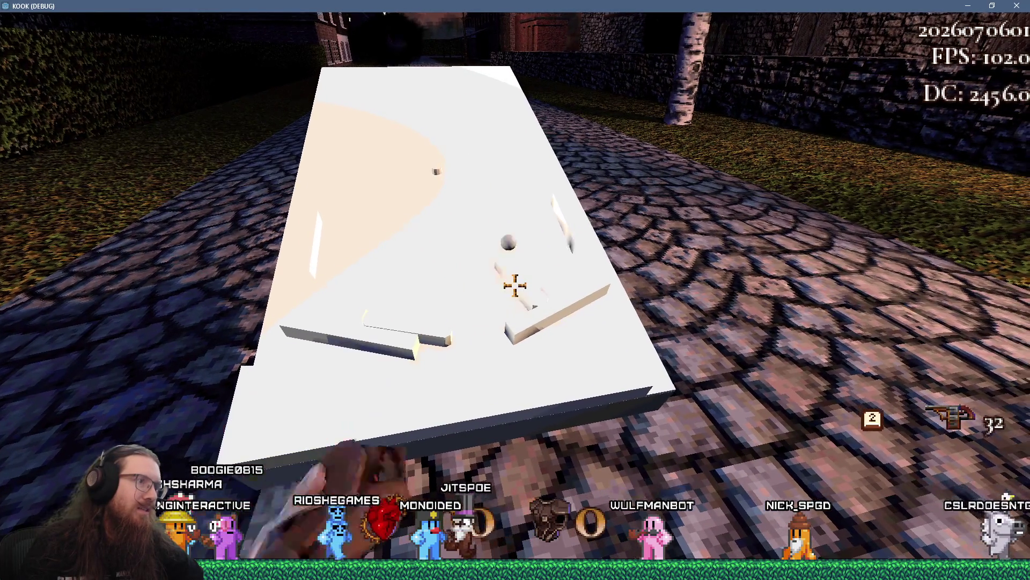
key(grave)
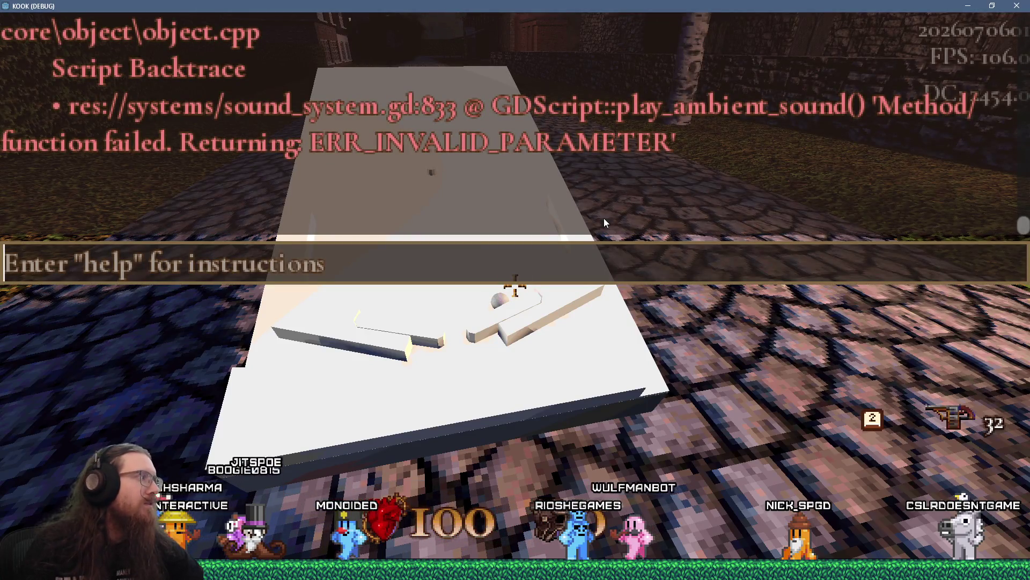
Step: Enter the quit command in the debug console to close the game
text(qui)
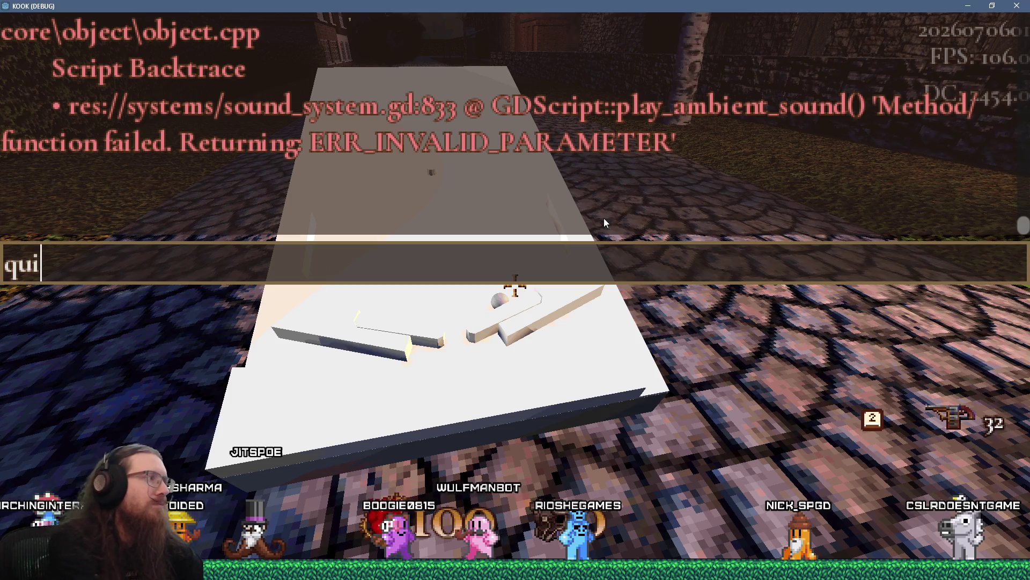
text(t)
key(Return)
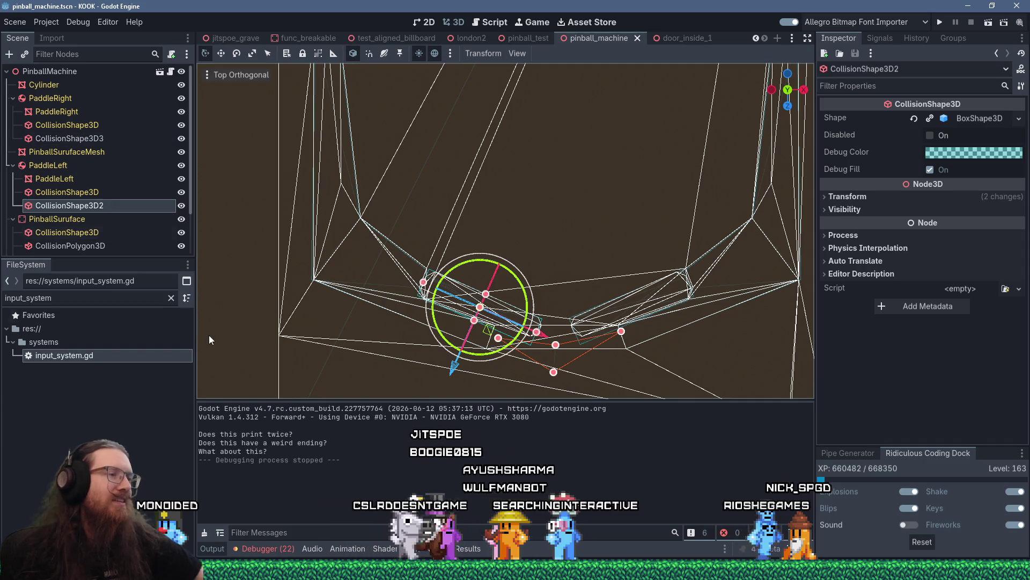
Step: In a new Firefox tab, search the web for 'tween rigid body godot'
mouse_move(515, 577)
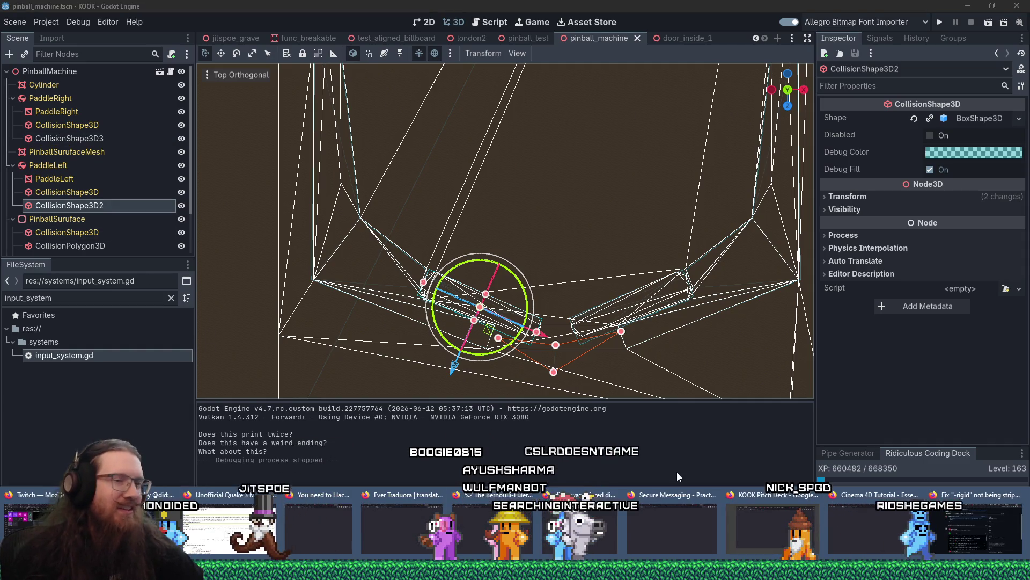
click(955, 529)
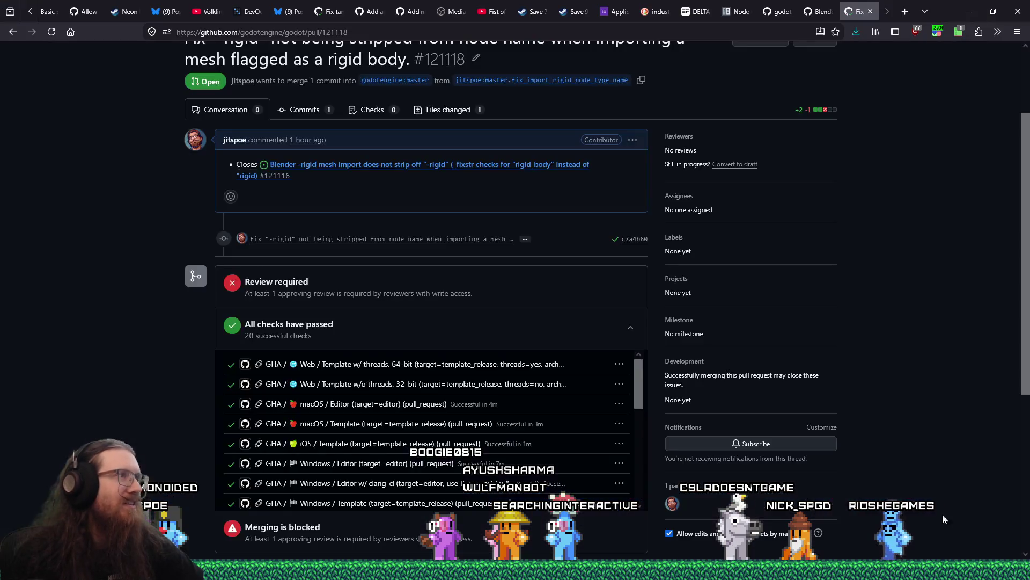
click(905, 11)
click(788, 26)
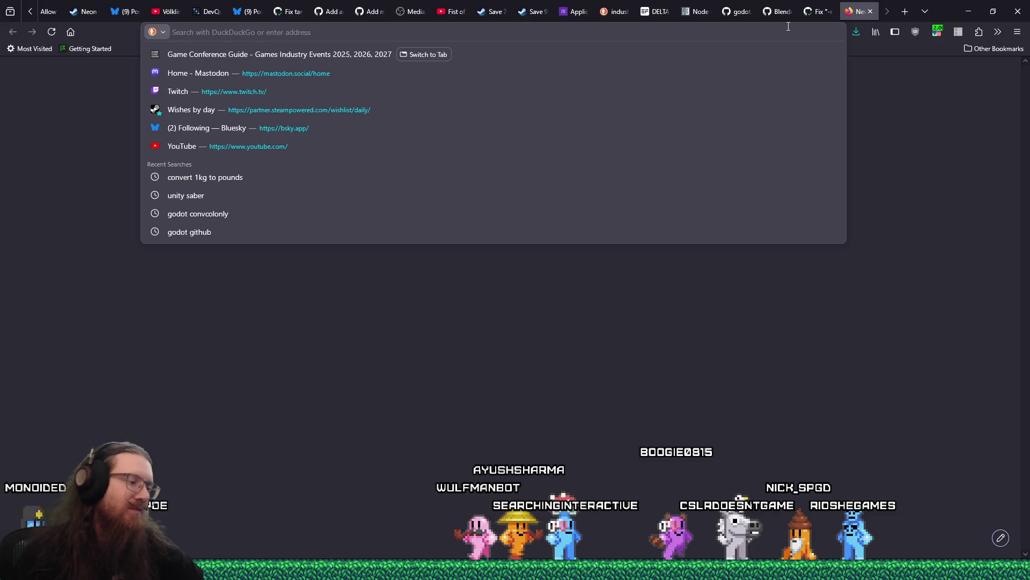
text(tween)
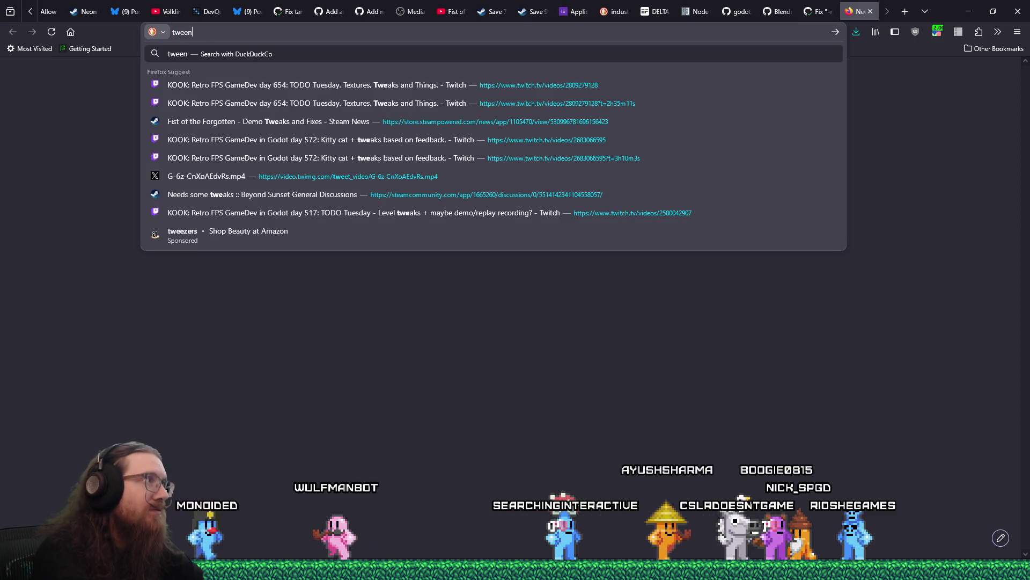
text( rigid body godot)
key(Return)
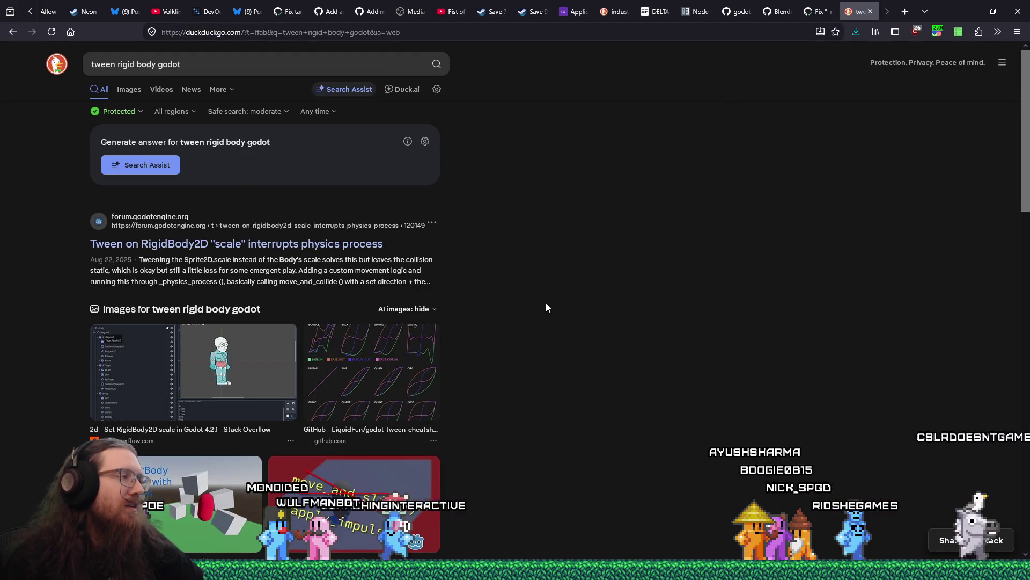
Step: Scroll through the results and load more search results
scroll(547, 307, down, 2)
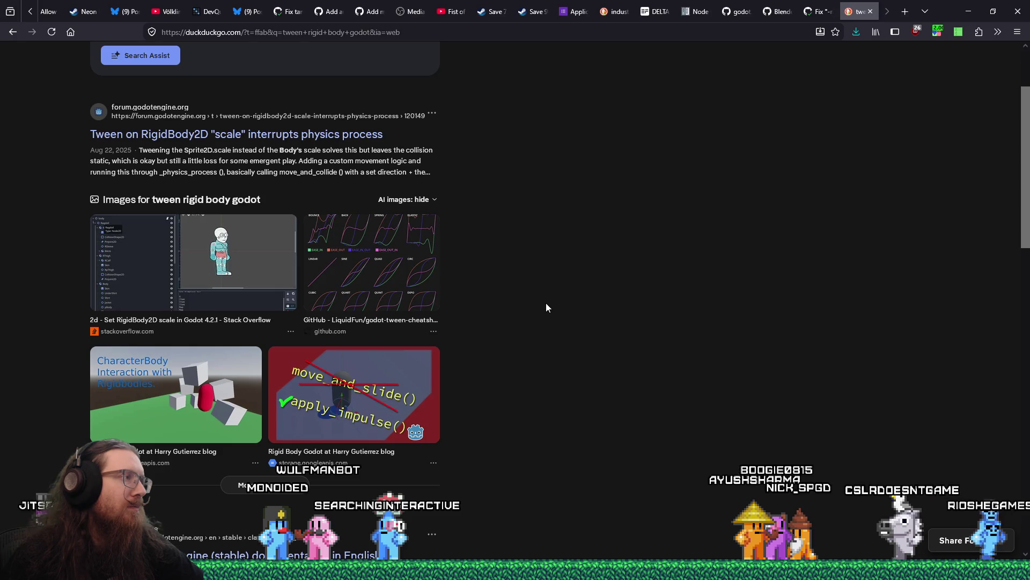
scroll(546, 307, down, 3)
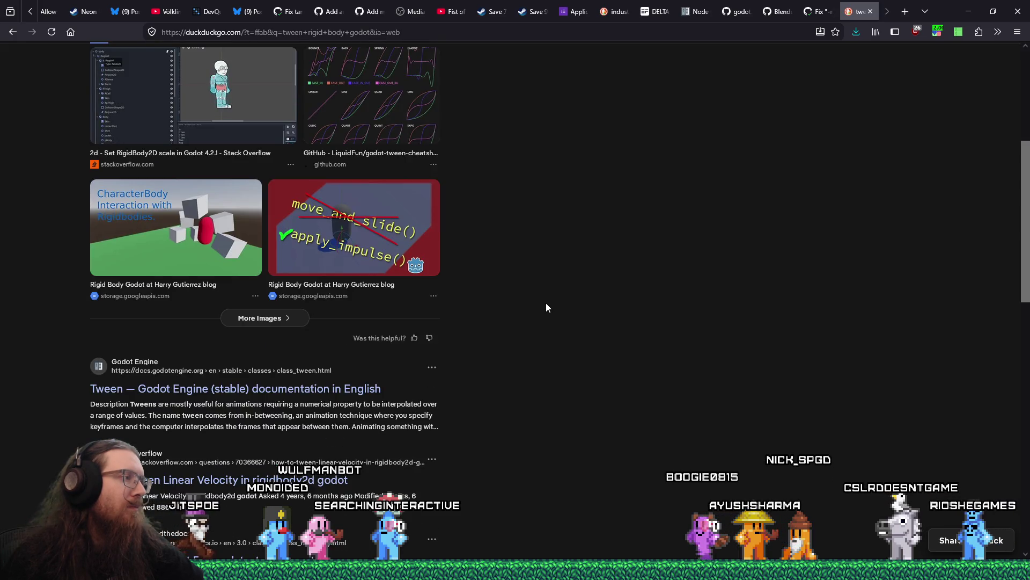
scroll(546, 307, down, 1)
scroll(546, 307, down, 2)
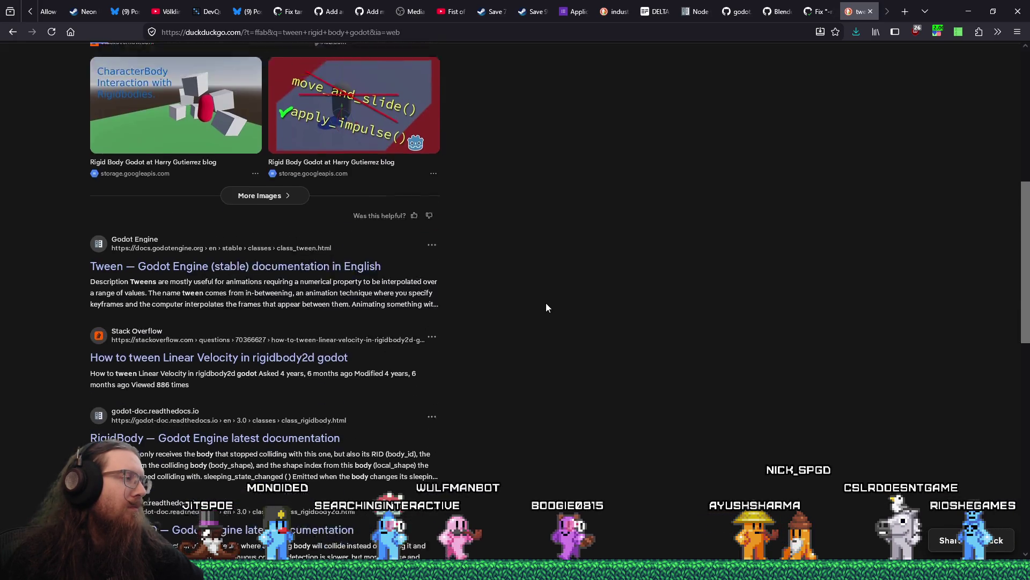
scroll(546, 307, down, 3)
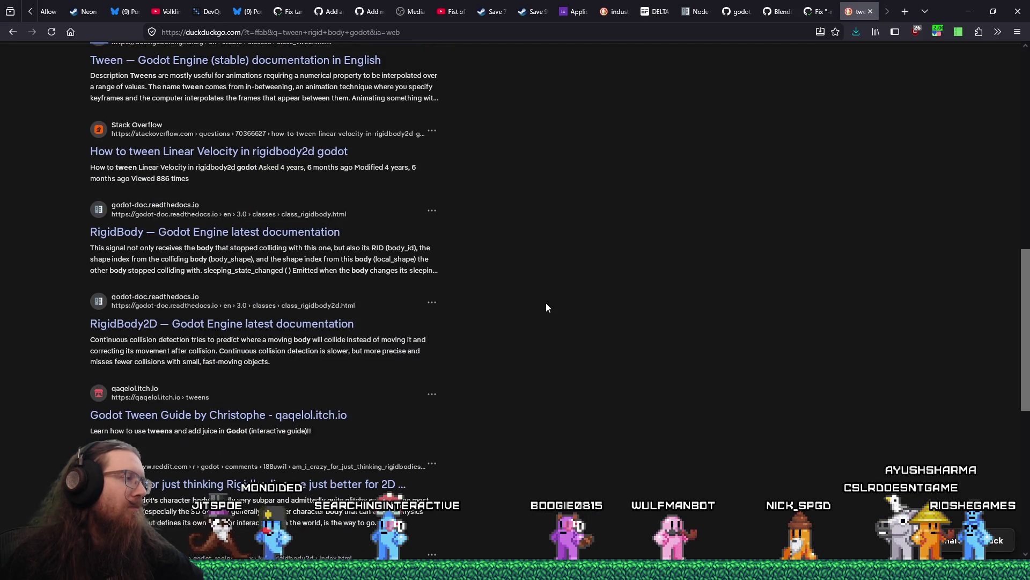
scroll(546, 308, down, 3)
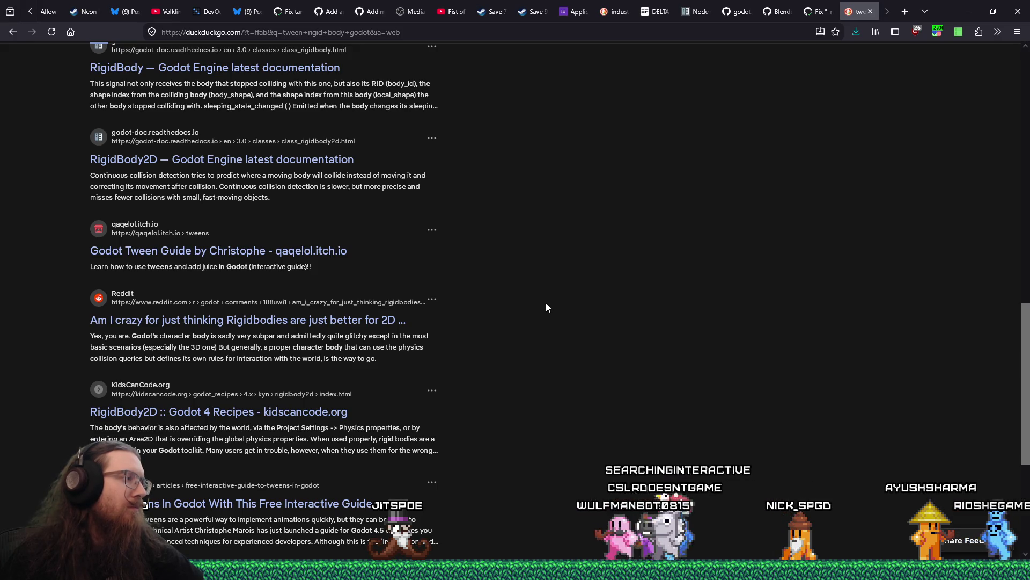
scroll(546, 307, down, 2)
scroll(546, 307, down, 2)
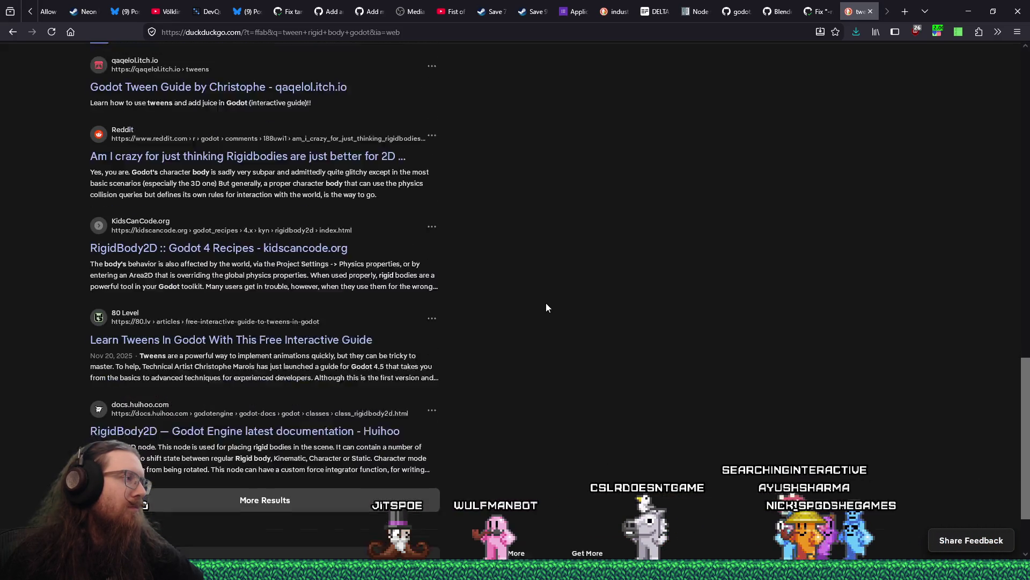
click(409, 450)
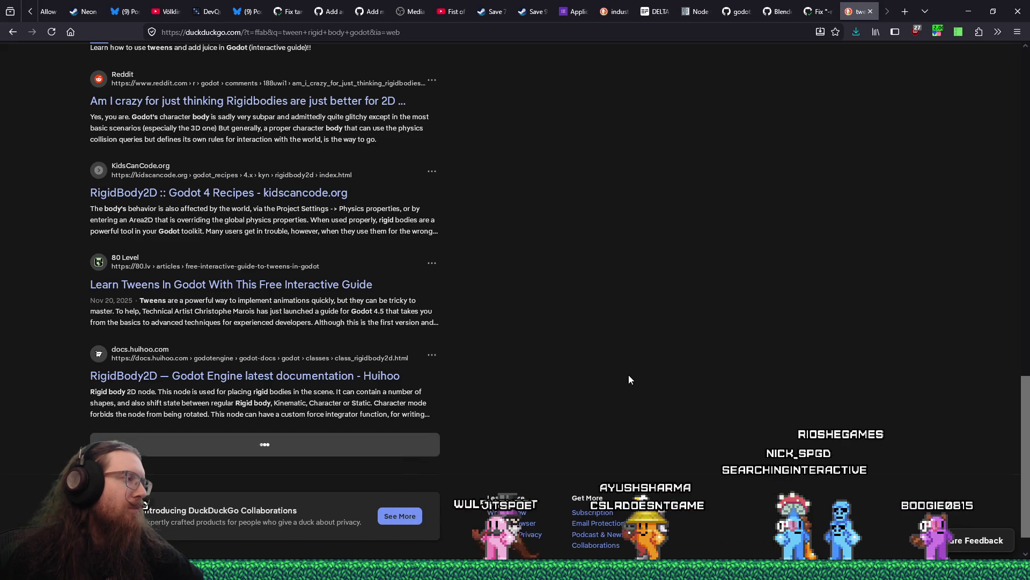
scroll(629, 376, down, 3)
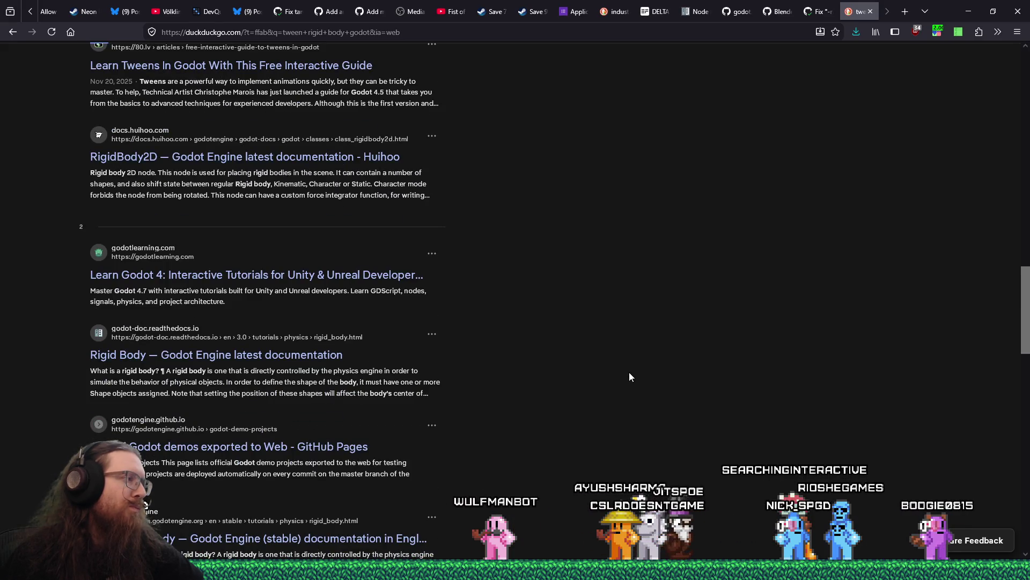
scroll(630, 374, down, 1)
scroll(630, 376, down, 5)
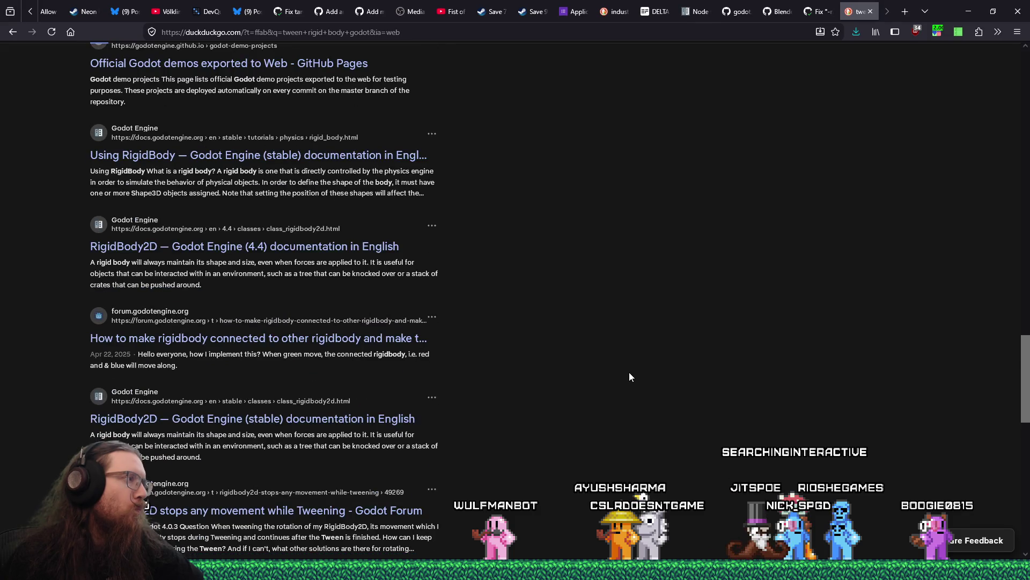
scroll(630, 376, up, 5)
Step: Add 'reddit' to the query and open the 'Set position of a rigidbody' thread
key(slash)
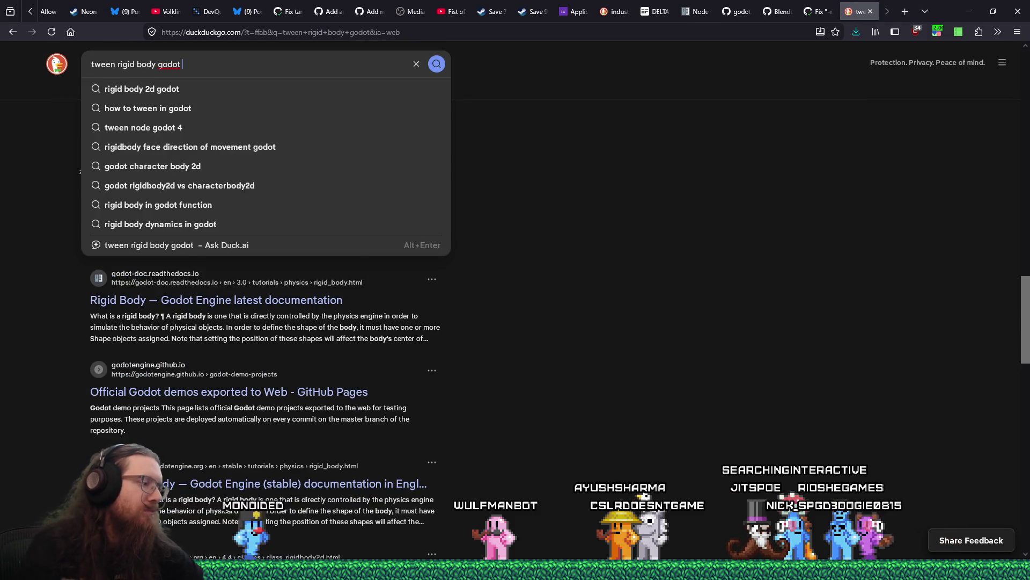
text(reddit)
key(Return)
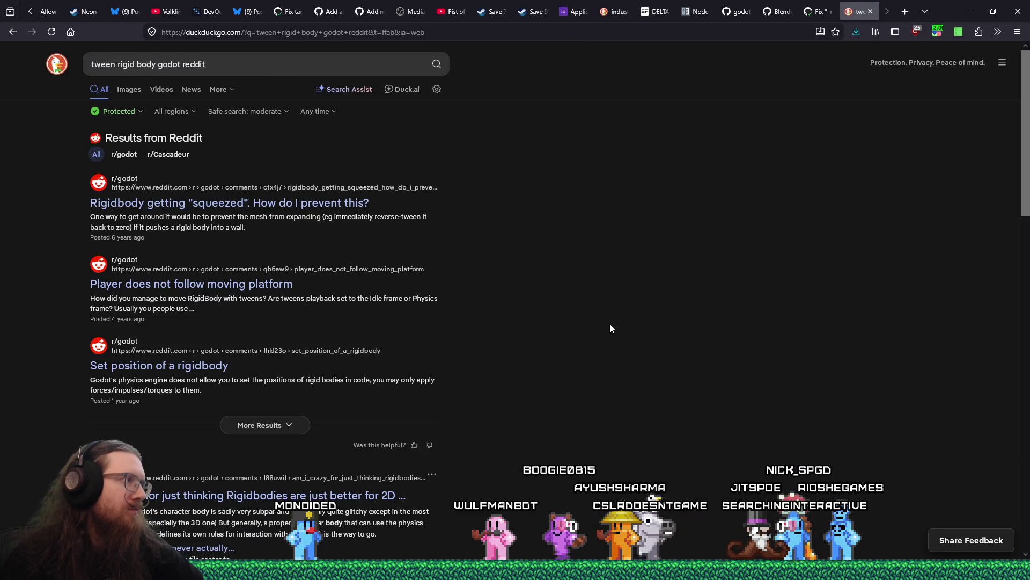
scroll(610, 325, down, 1)
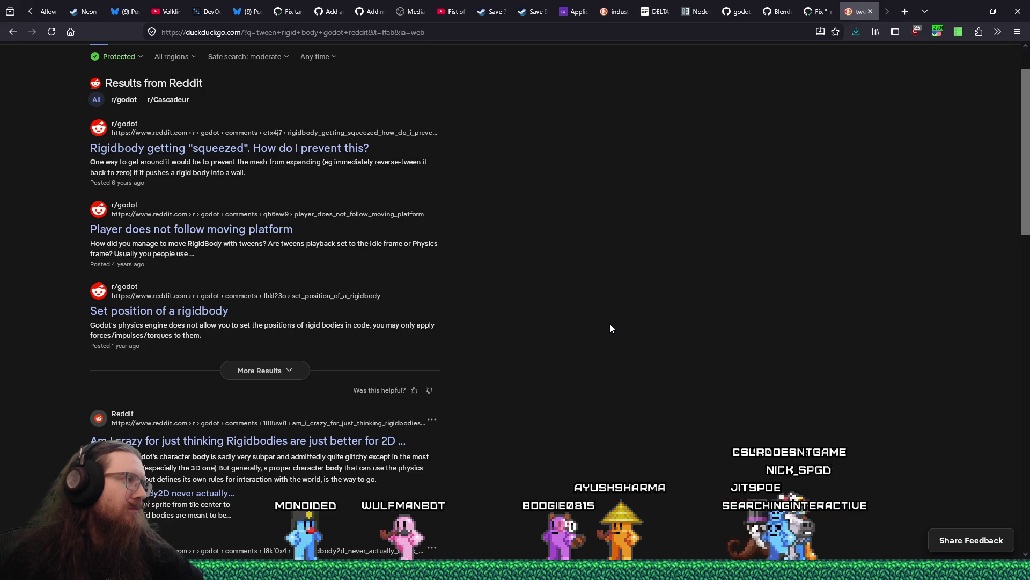
scroll(610, 327, down, 2)
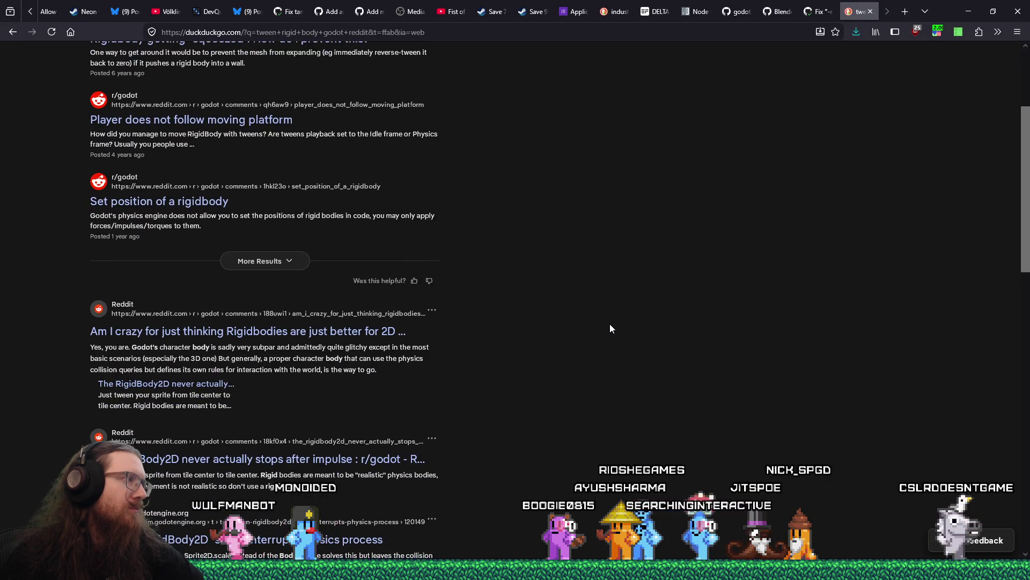
click(215, 202)
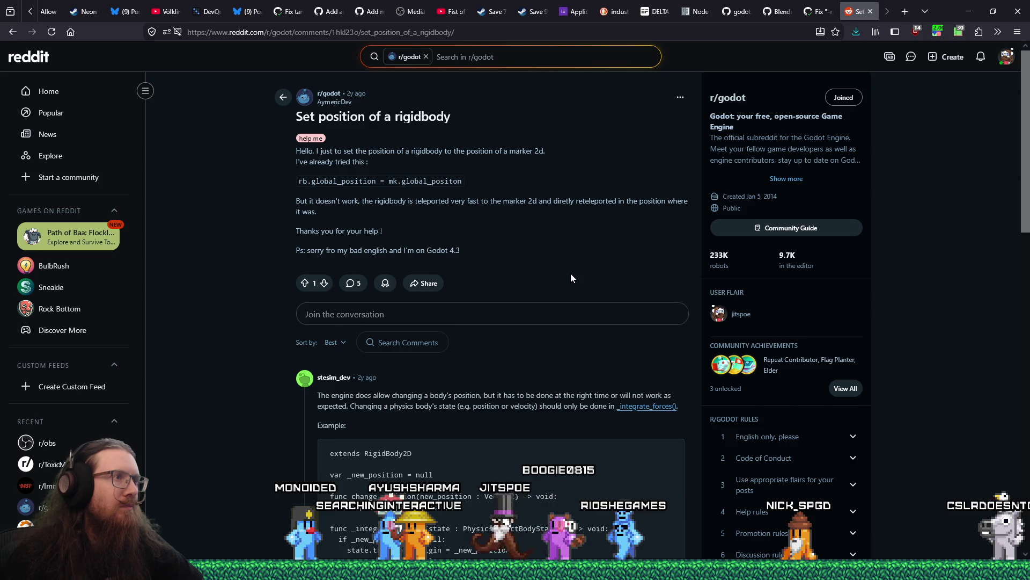
scroll(571, 275, down, 3)
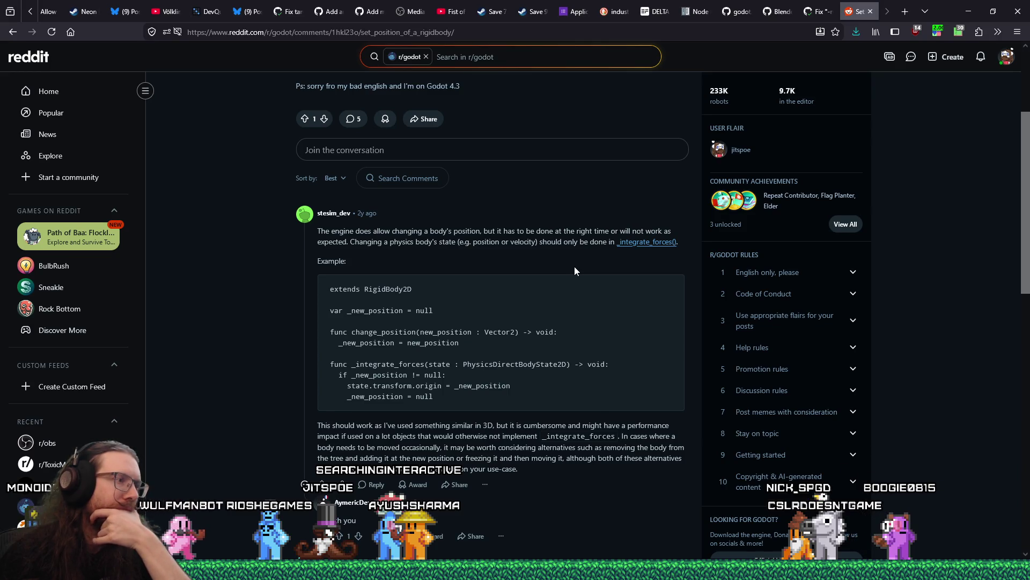
scroll(574, 270, down, 3)
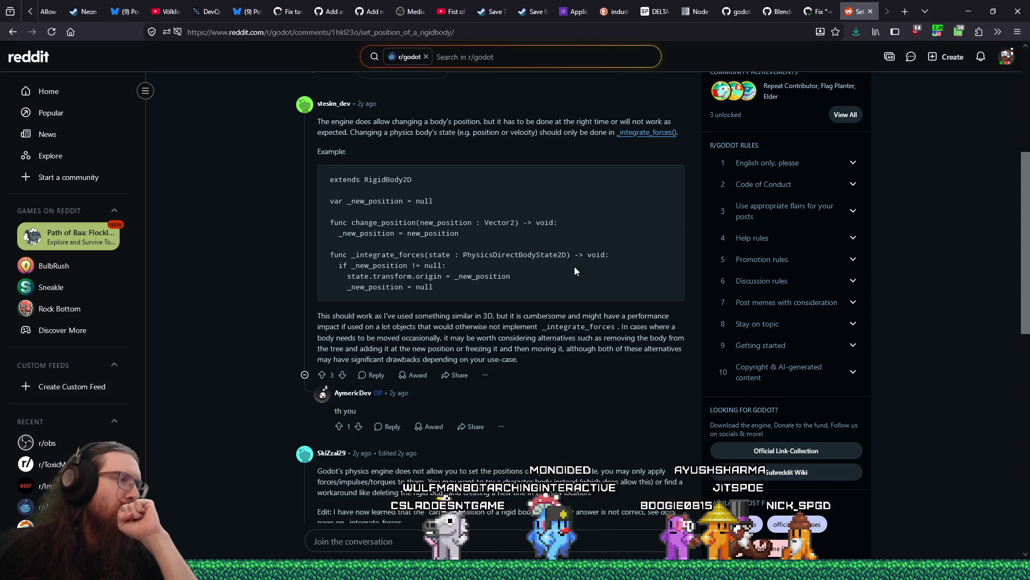
scroll(574, 267, down, 5)
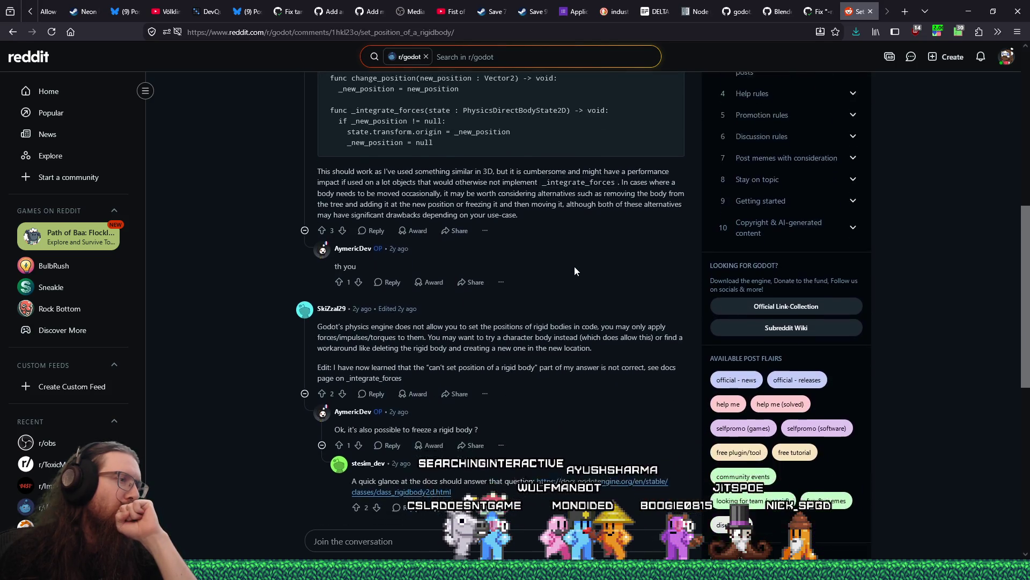
scroll(574, 266, down, 3)
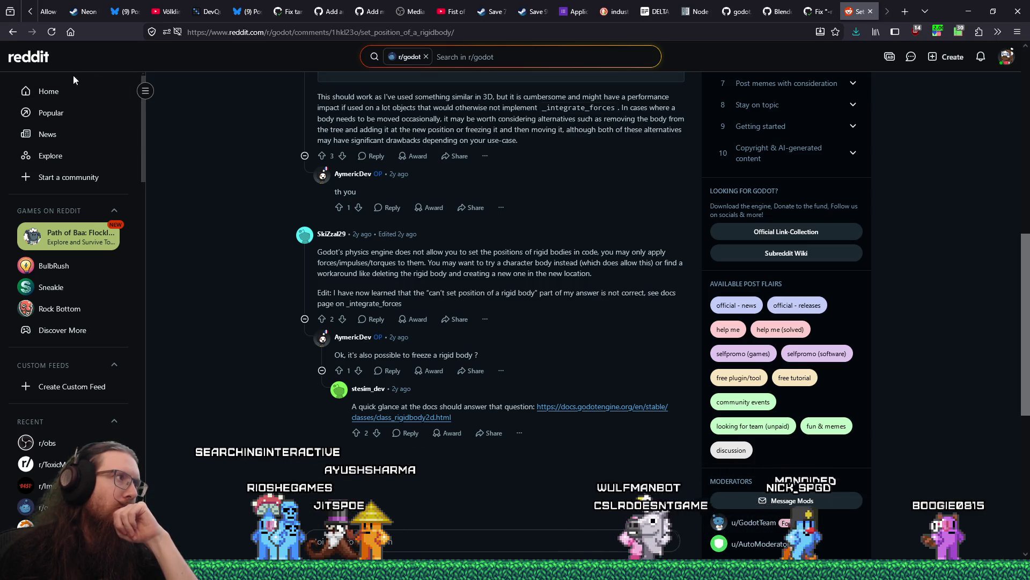
click(12, 32)
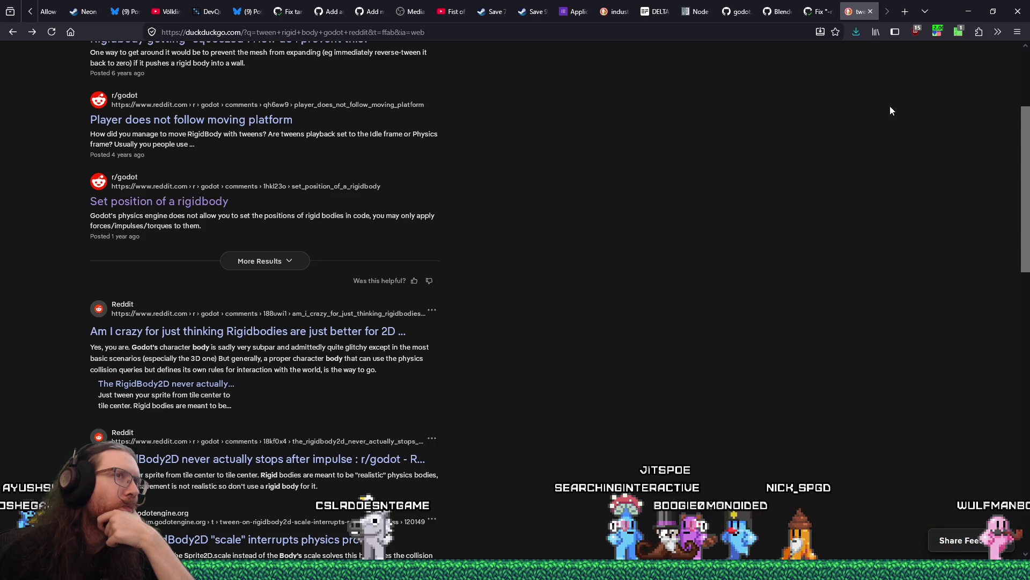
key(alt+Tab)
Step: Bring the Firefox DuckDuckGo results forward and select the current address
scroll(574, 362, up, 2)
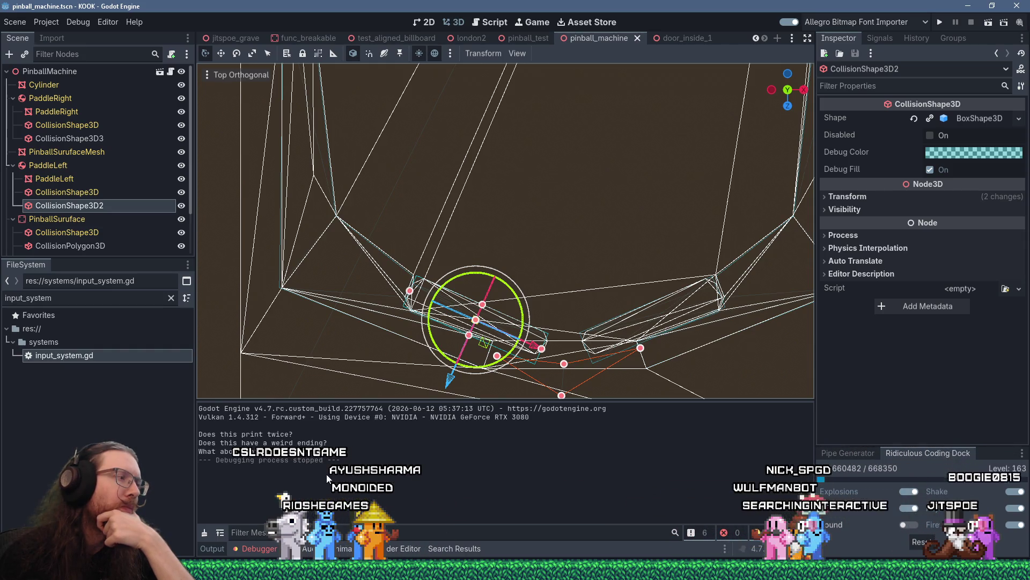
click(974, 524)
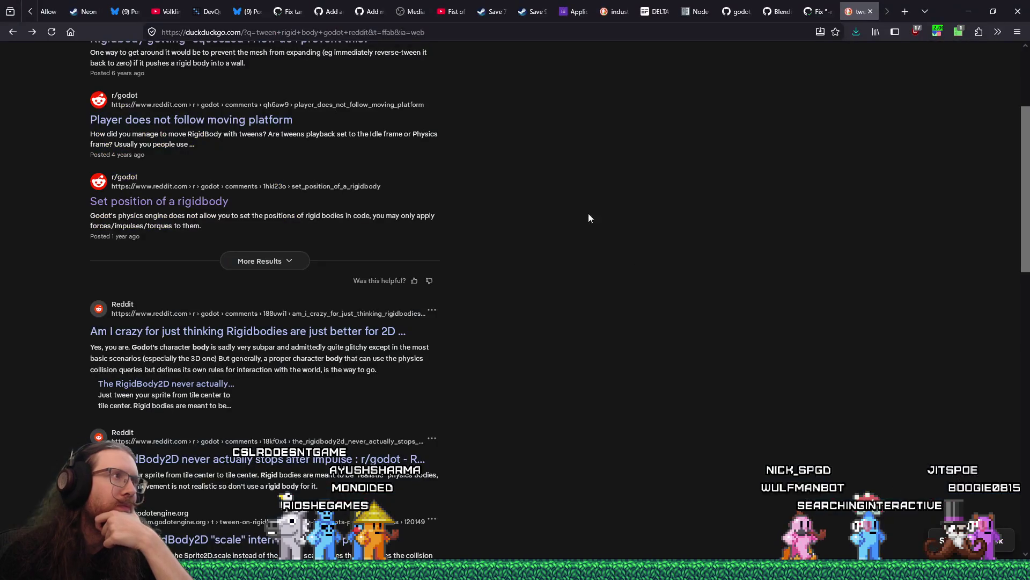
click(476, 32)
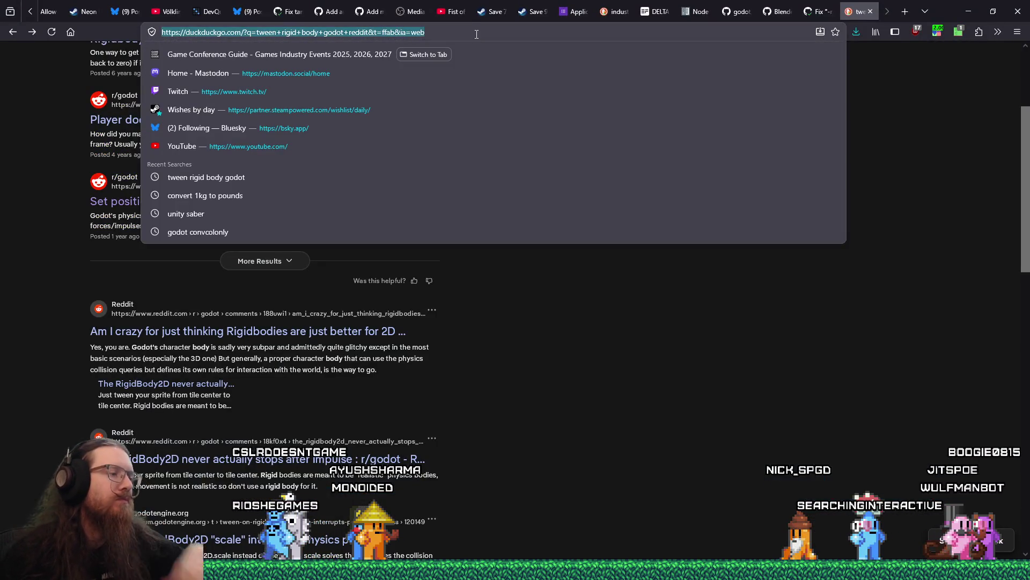
Step: Search 'godot physics substeps', then rerun it with substeps in quotes
text(godot phys)
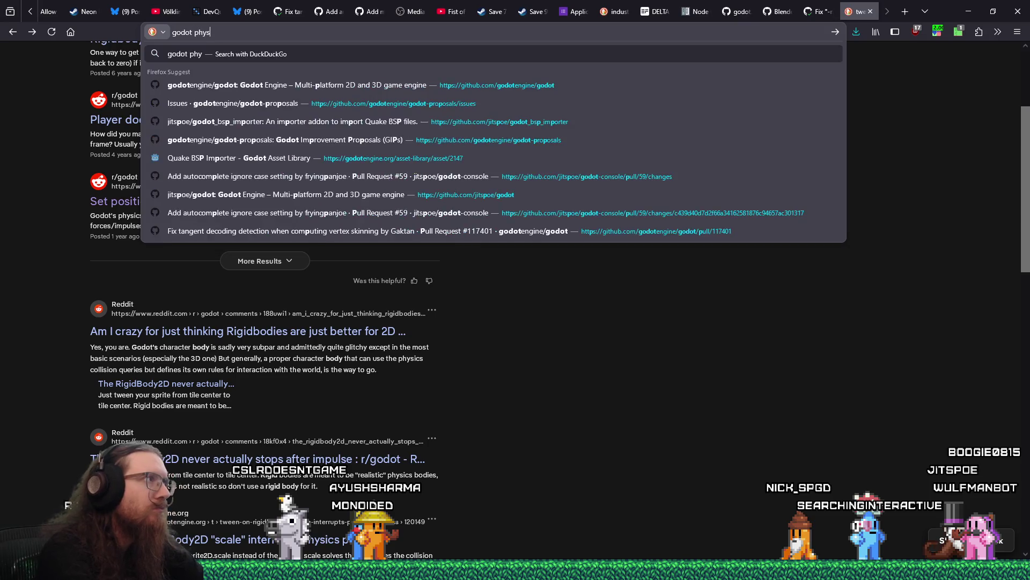
text(ics substeps)
key(Return)
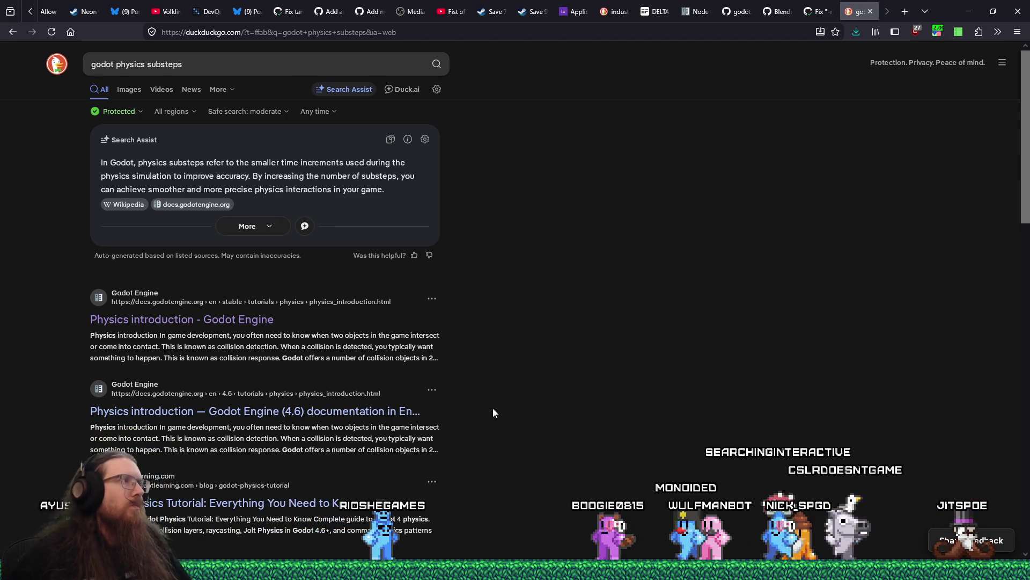
click(168, 64)
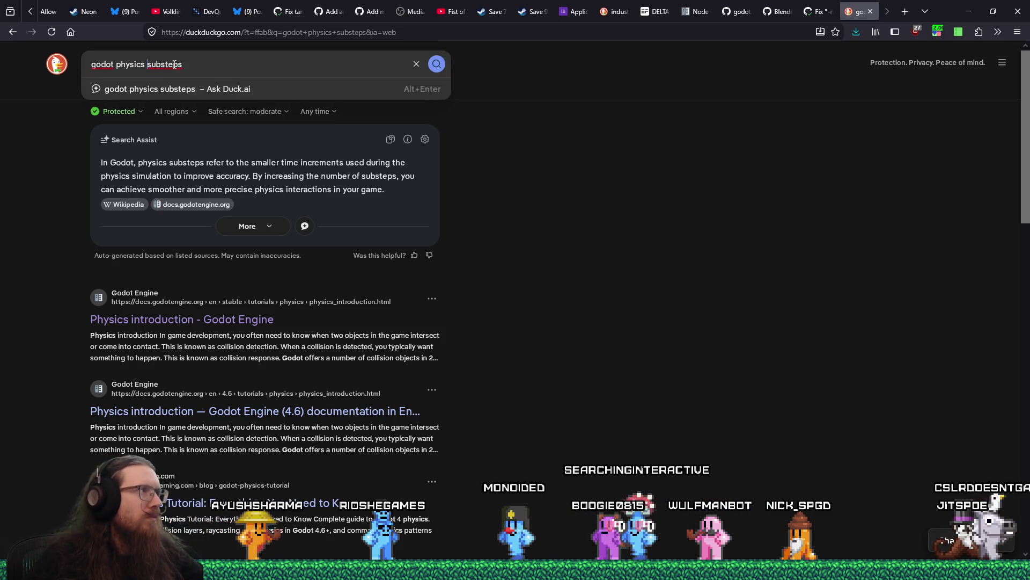
text(")
click(208, 66)
text(")
key(Return)
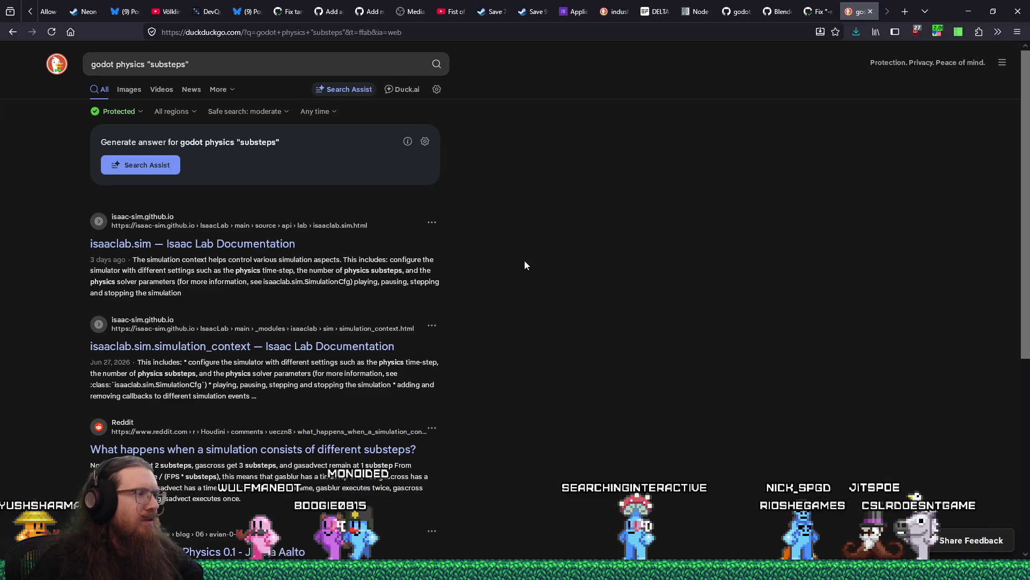
Step: Quote 'godot' as well and search for the singular 'substep'
scroll(524, 259, down, 5)
scroll(517, 271, up, 5)
click(114, 63)
text(")
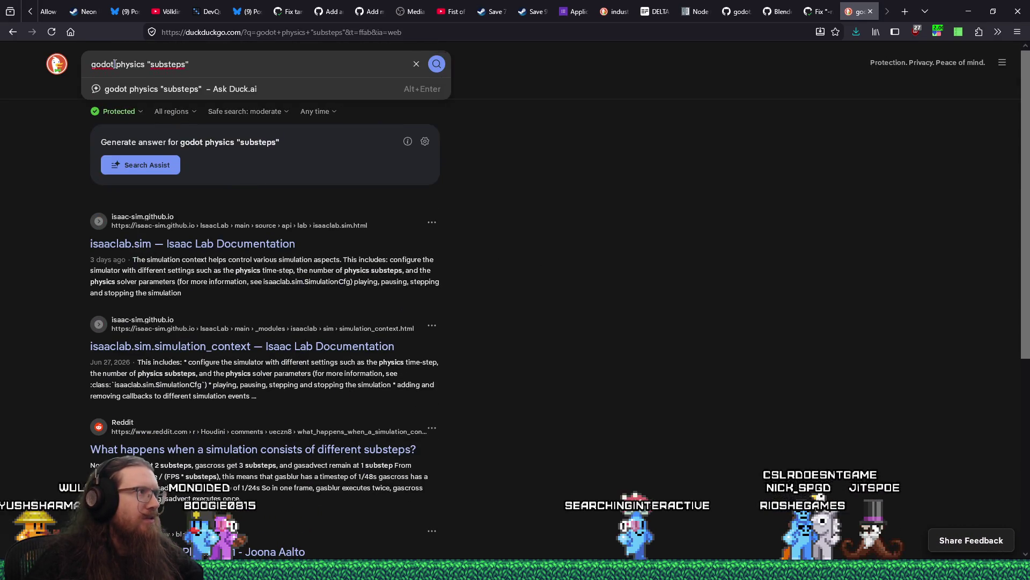
key(Home)
text(")
key(Return)
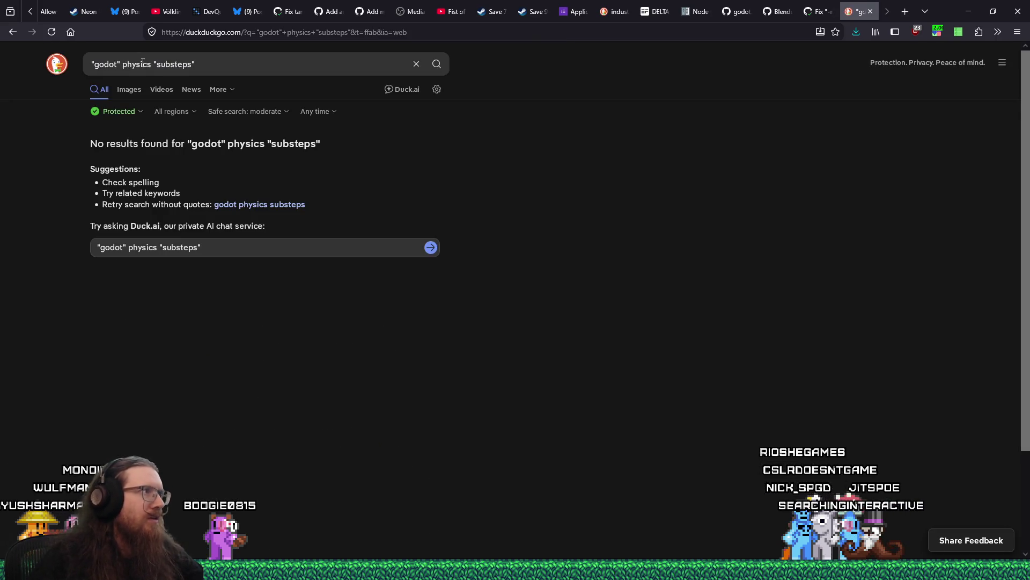
drag(188, 64, 193, 64)
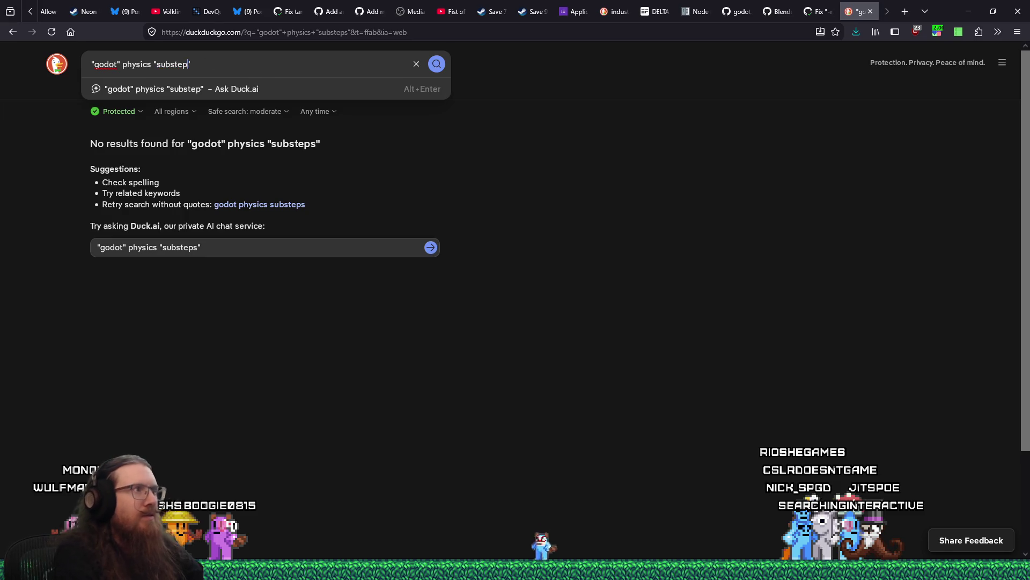
key(Return)
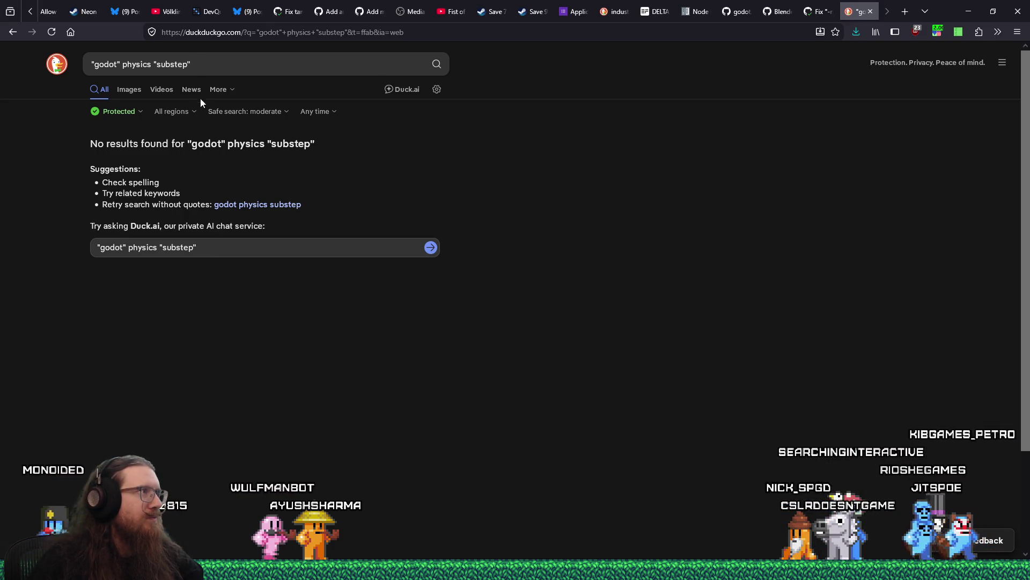
Step: Send the quoted query to Google with a !g prefix and scroll the results
click(222, 62)
key(Home)
text(!)
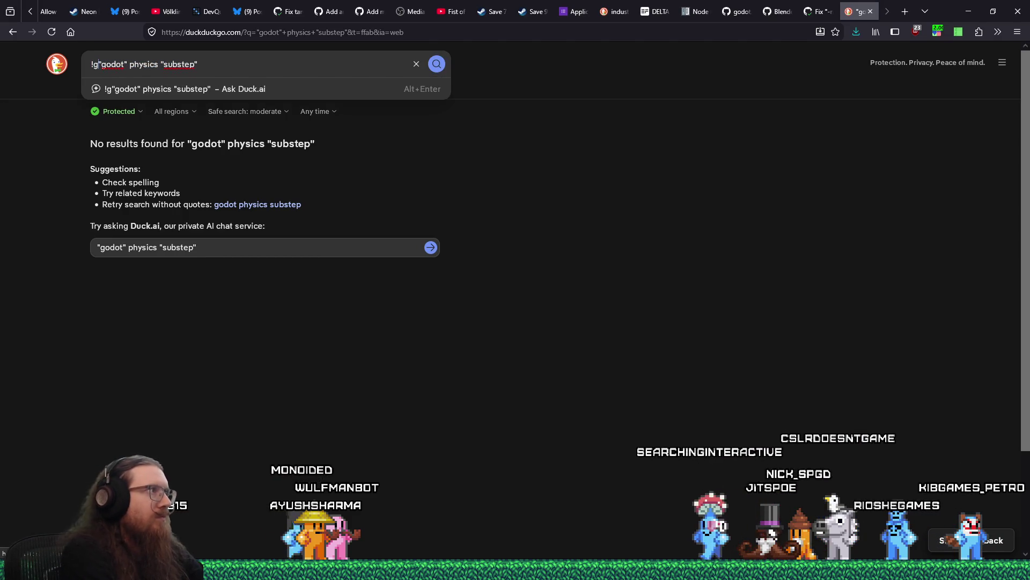
key(Return)
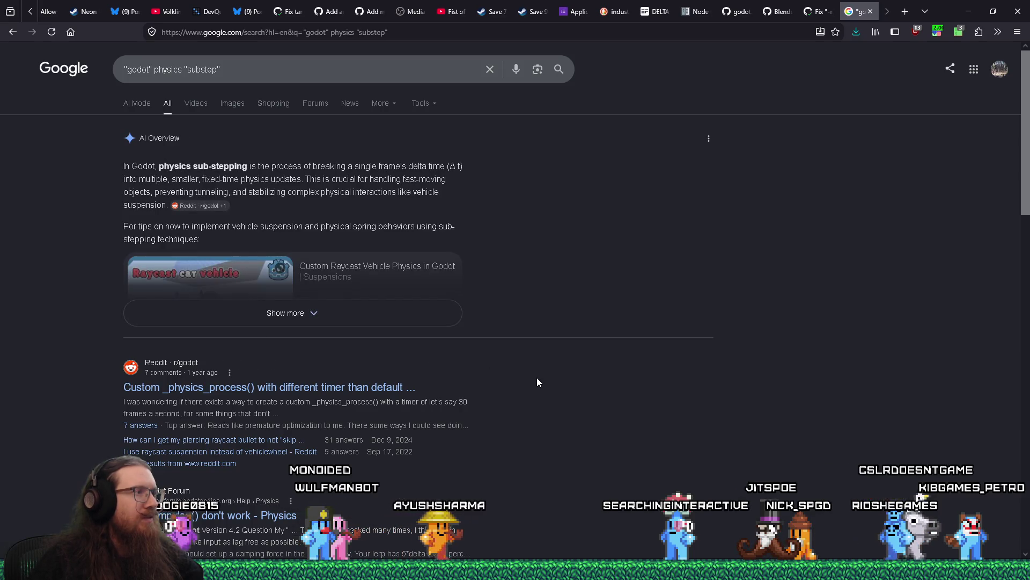
scroll(539, 381, down, 1)
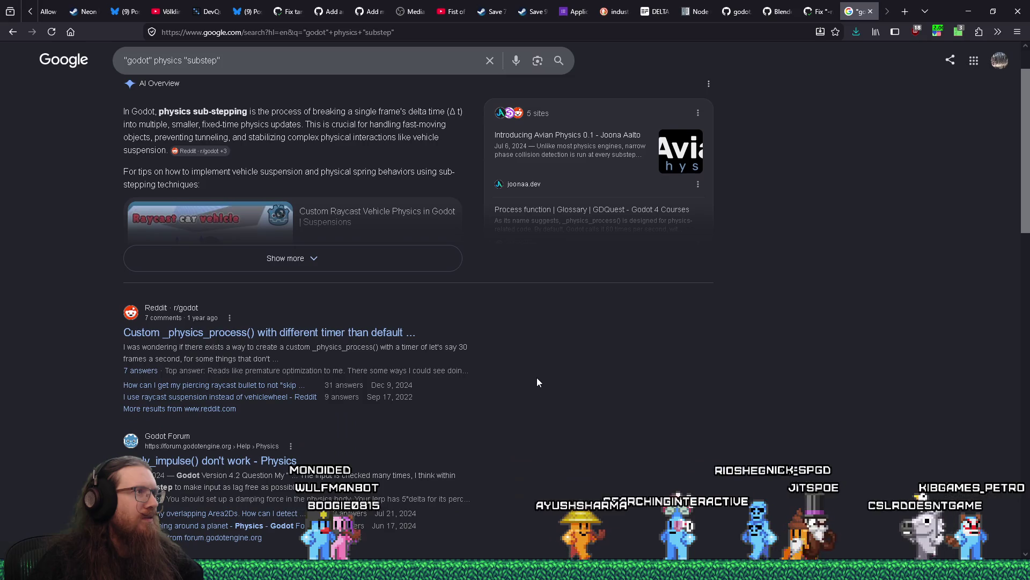
scroll(539, 382, down, 1)
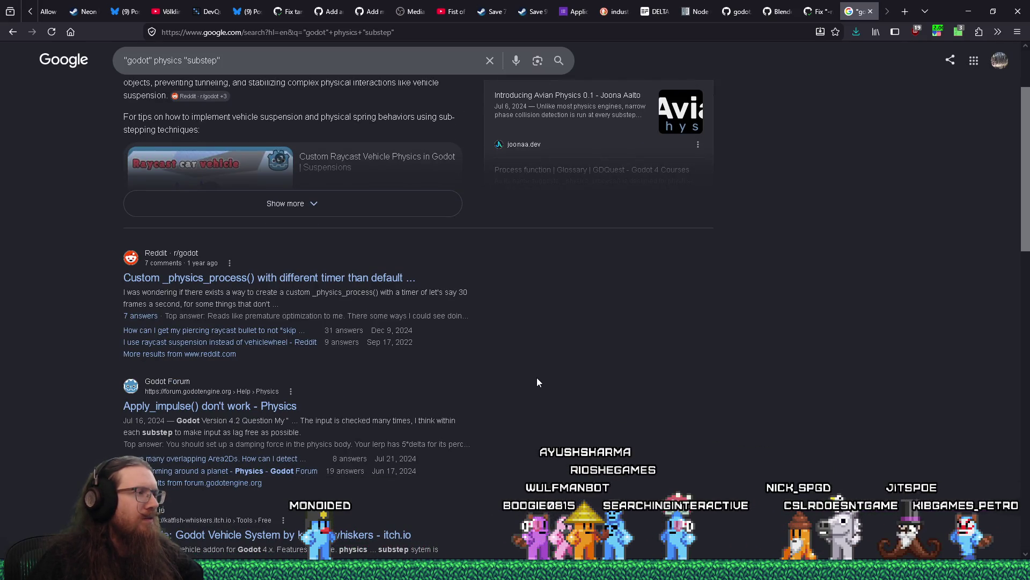
Step: Read the Reddit 'Custom _physics_process() with different timer' thread, then restore the X window
click(370, 285)
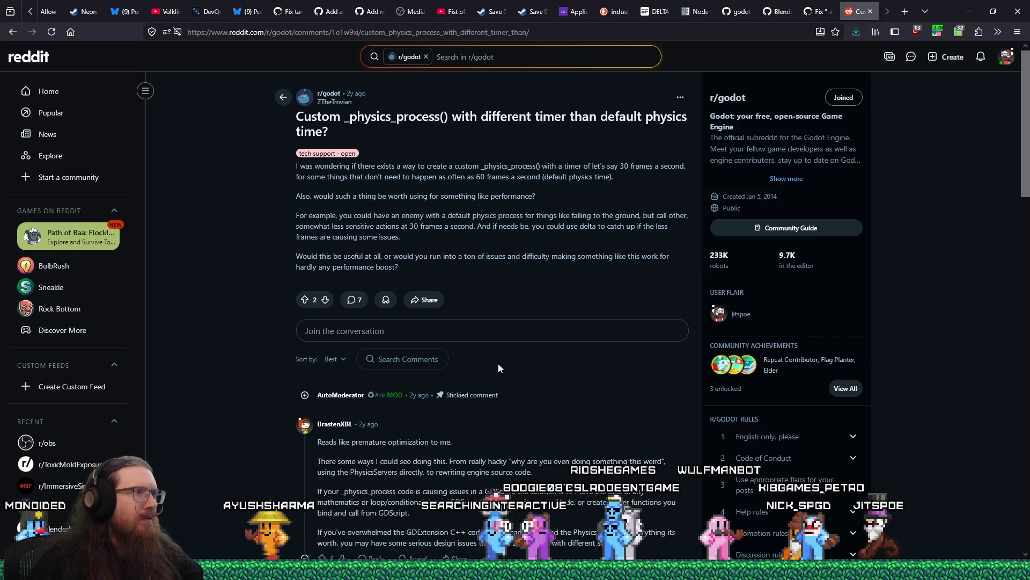
scroll(498, 363, down, 2)
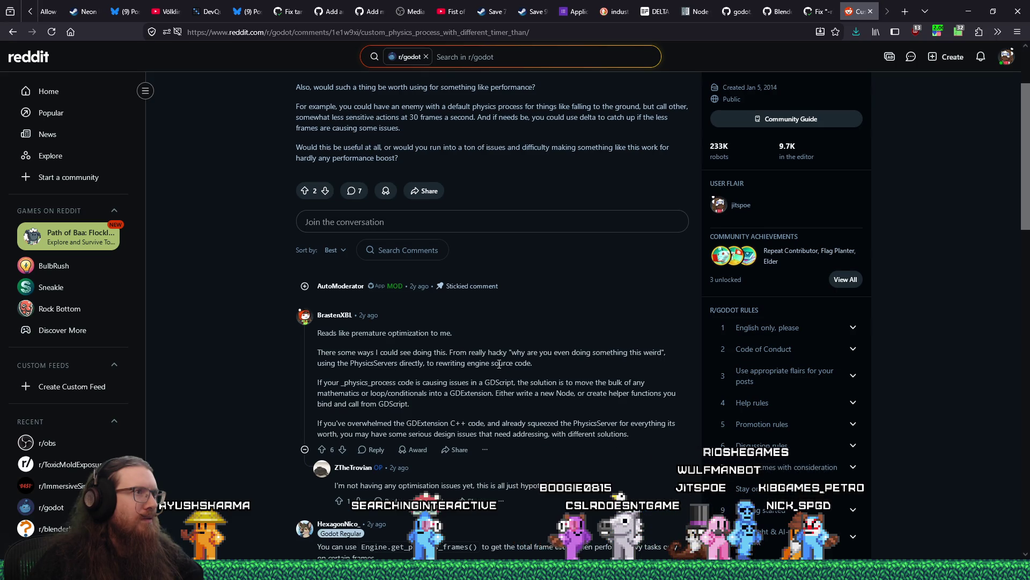
scroll(499, 364, up, 1)
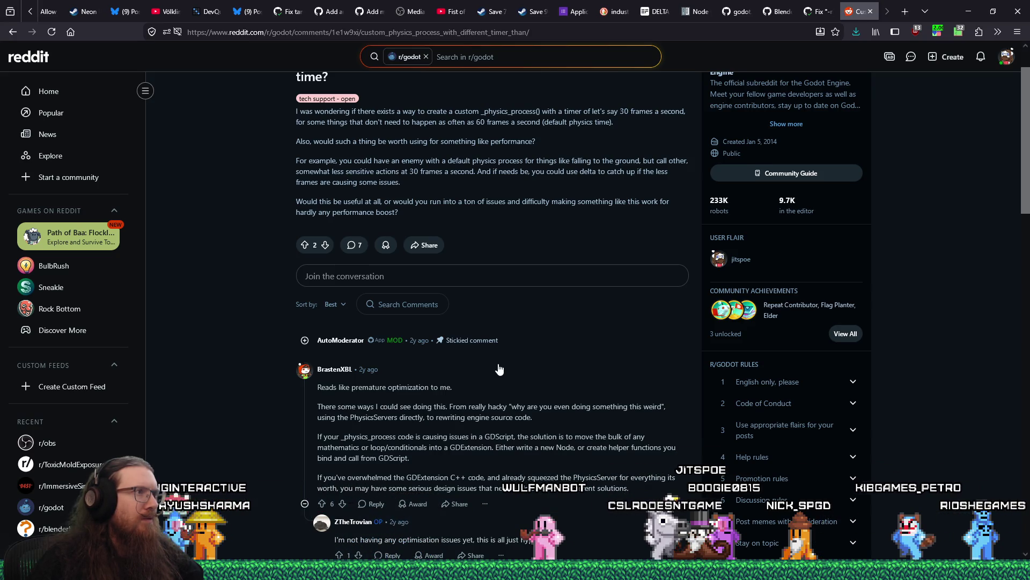
scroll(499, 370, down, 2)
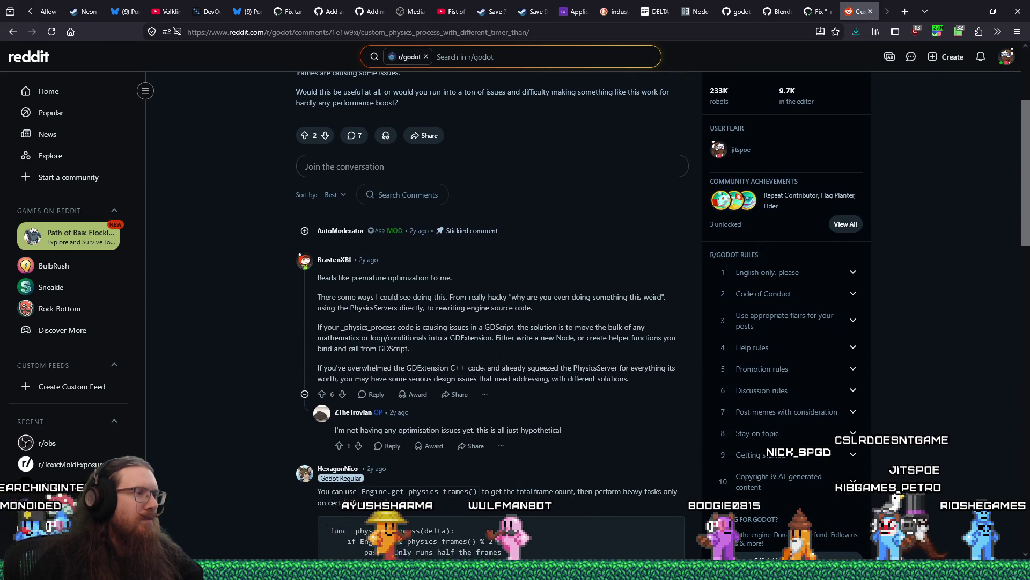
scroll(499, 365, down, 2)
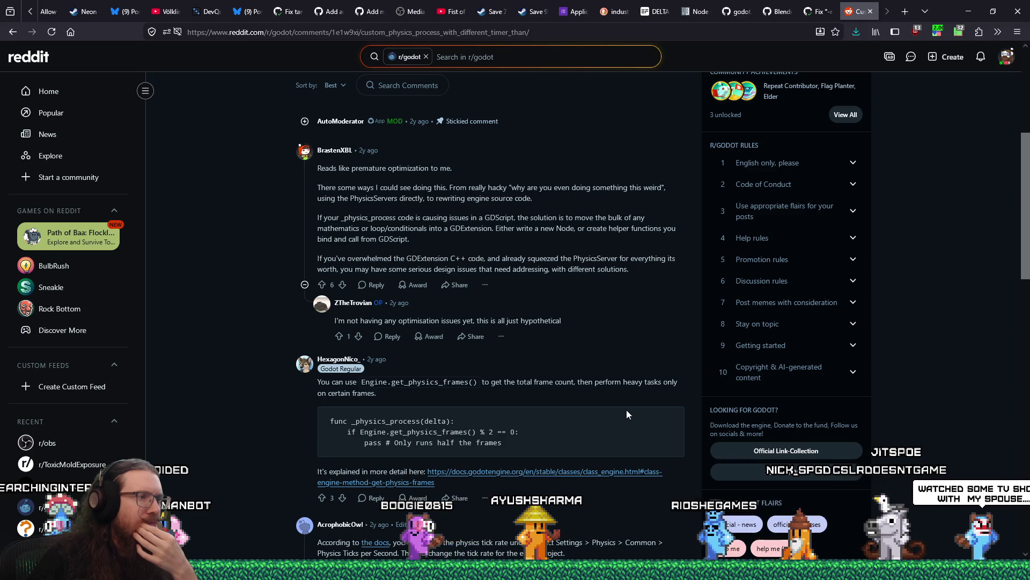
scroll(626, 410, down, 4)
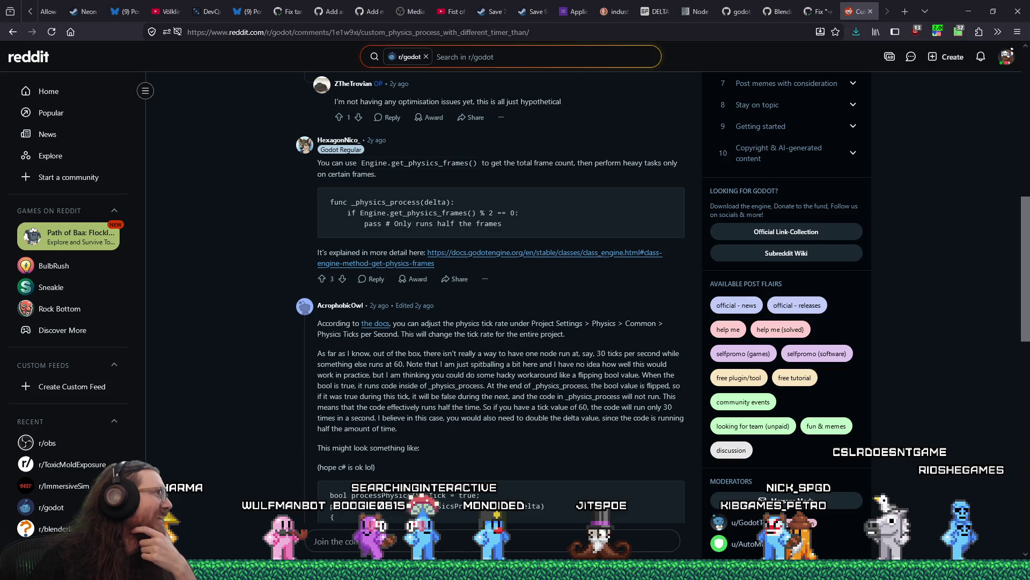
key(super+shift+Right)
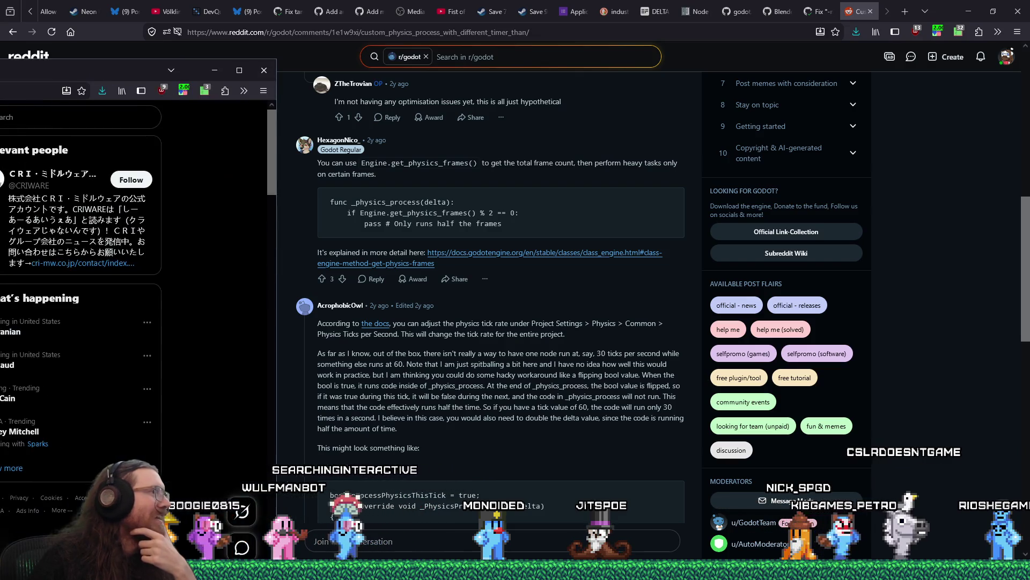
mouse_move(500, 8)
mouse_down()
mouse_move(500, 27)
mouse_move(524, 29)
mouse_up()
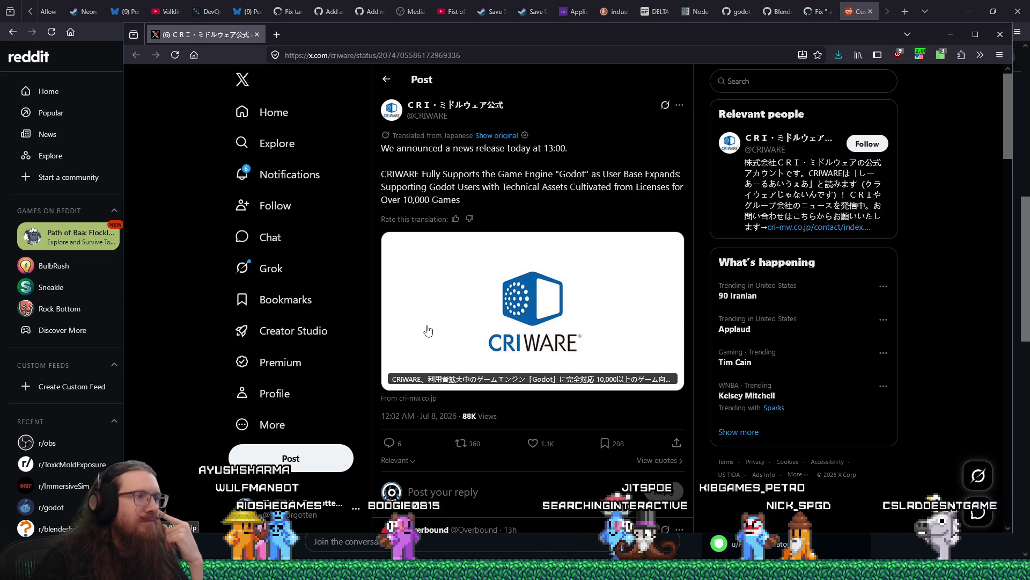
Step: Read through the replies on the CRIWARE Godot-support post and select the address bar
scroll(428, 330, down, 2)
scroll(428, 328, down, 7)
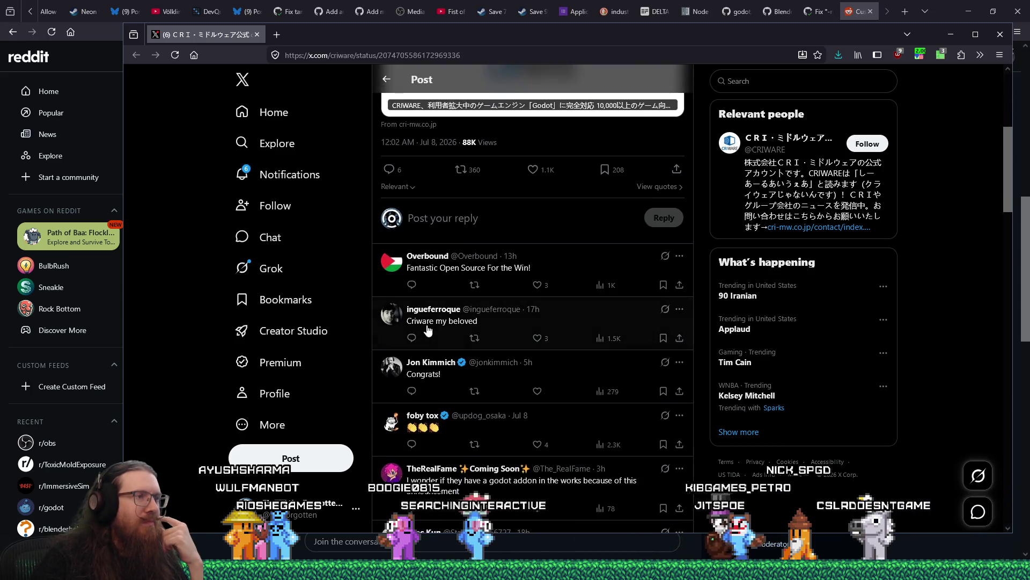
scroll(428, 330, down, 1)
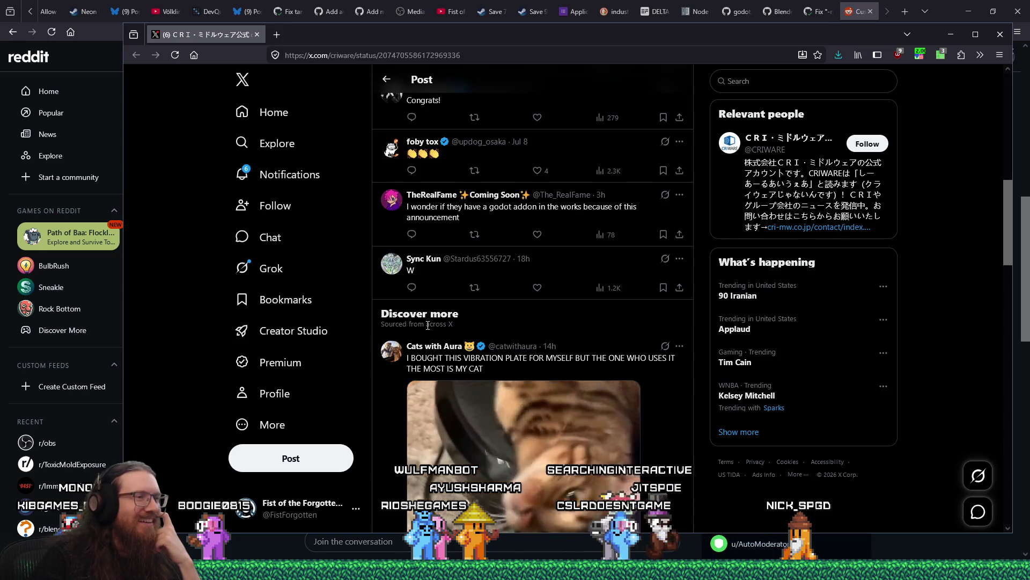
scroll(427, 325, up, 10)
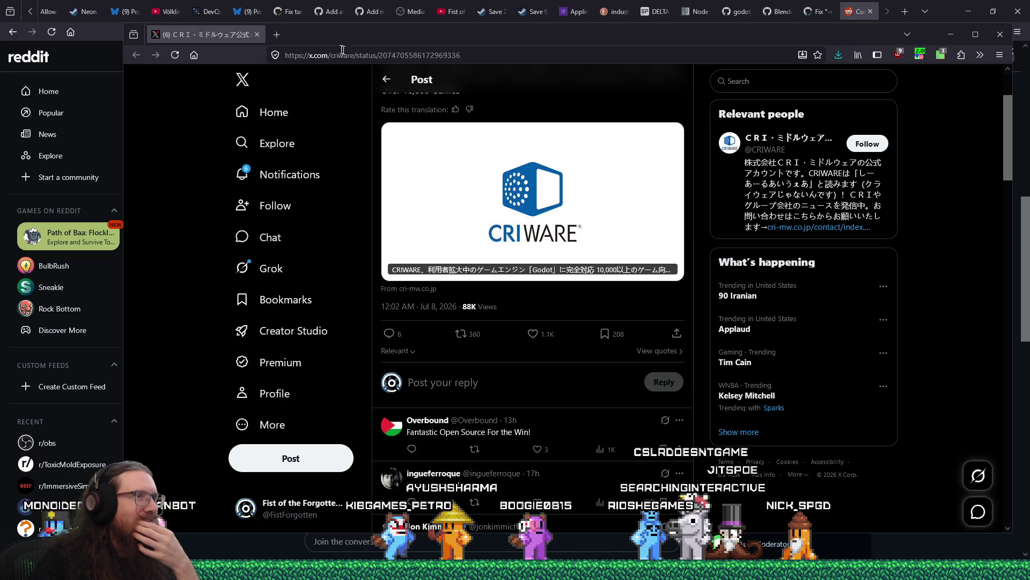
click(429, 58)
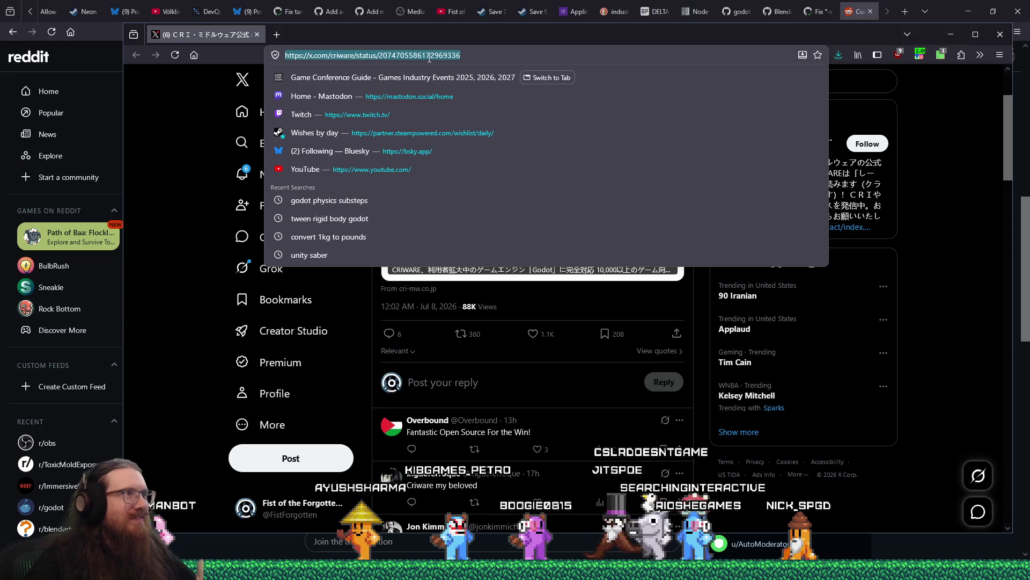
Step: Search DuckDuckGo for 'criware', then close that browser window
text(criware)
key(Return)
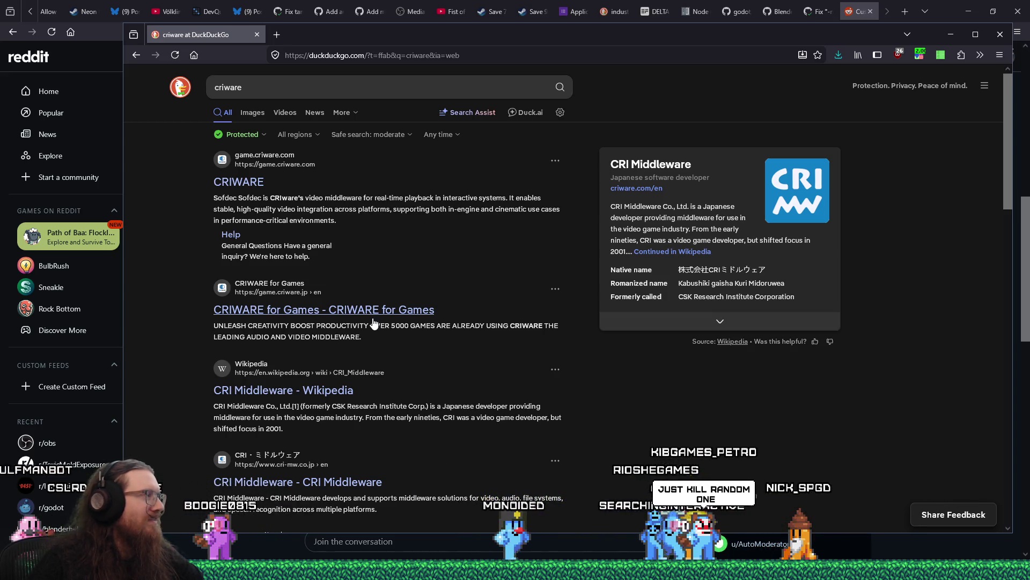
click(256, 35)
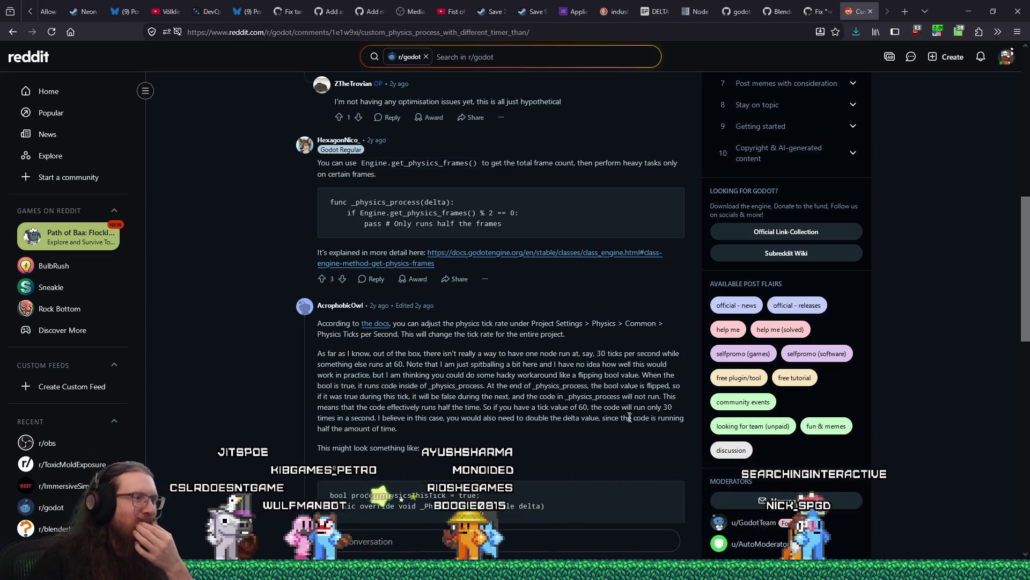
scroll(682, 429, down, 8)
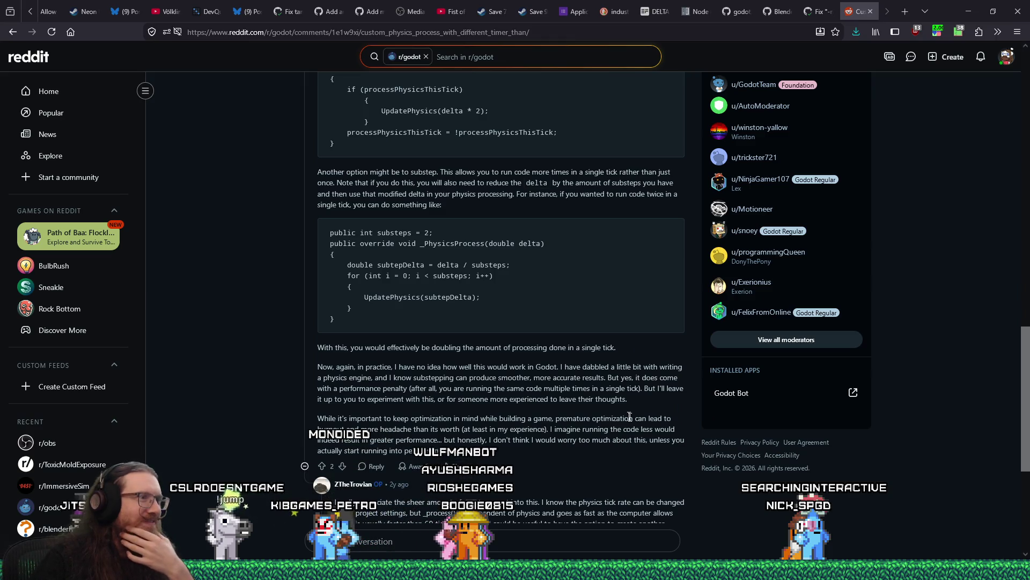
scroll(630, 416, up, 4)
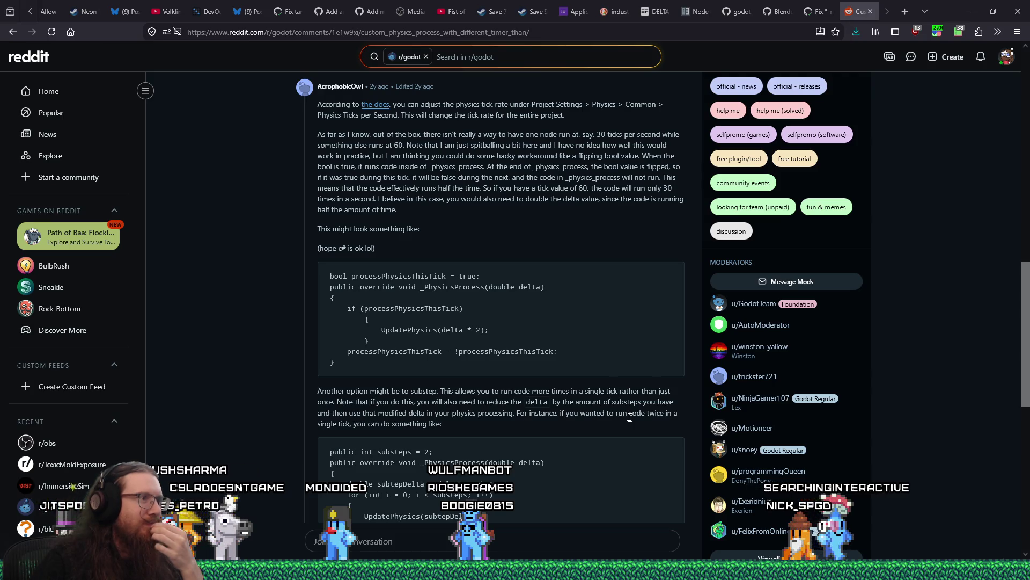
scroll(630, 416, down, 8)
scroll(629, 416, up, 6)
scroll(630, 416, up, 6)
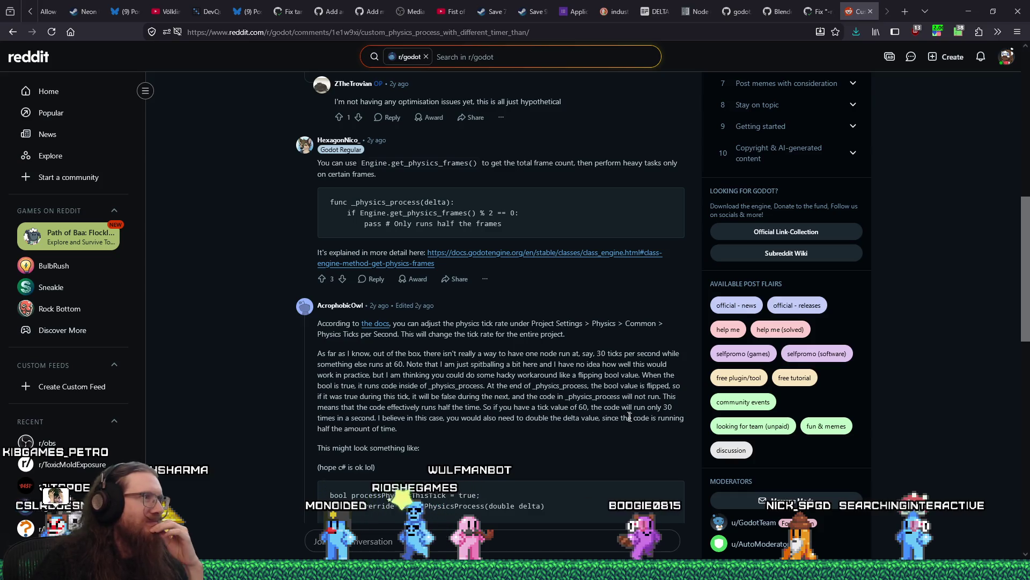
scroll(630, 416, up, 3)
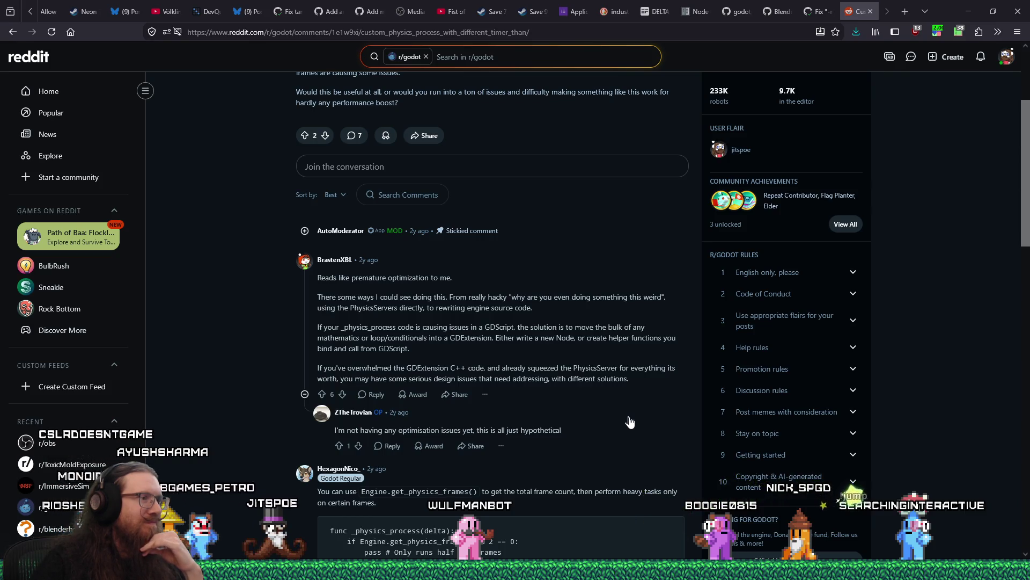
scroll(629, 421, down, 4)
scroll(630, 421, down, 7)
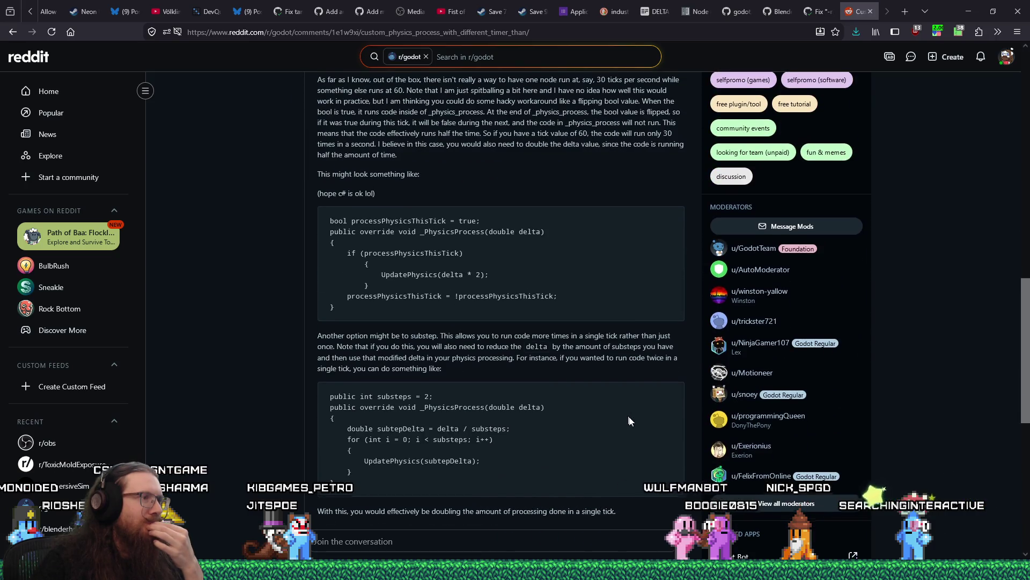
scroll(630, 421, down, 3)
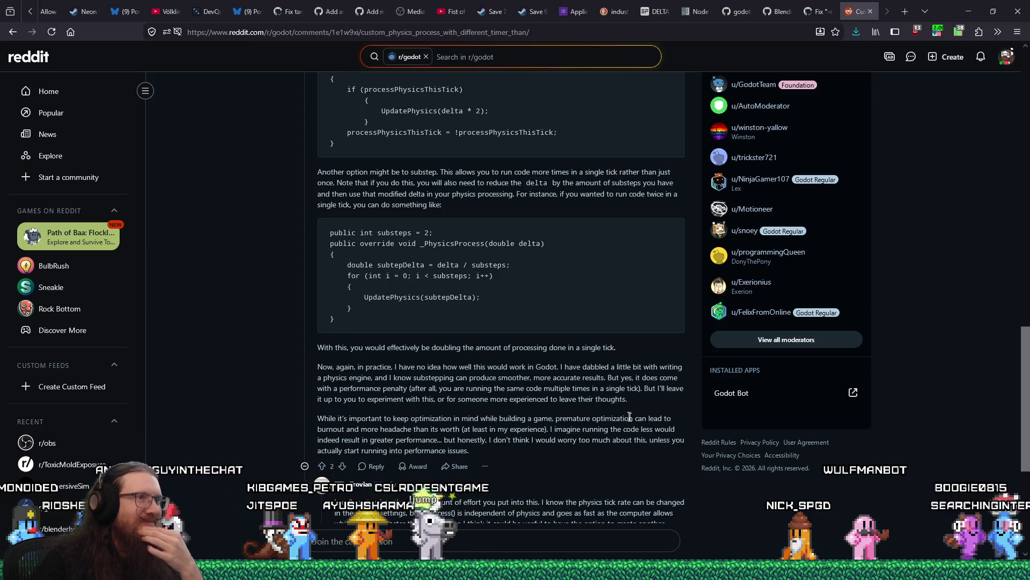
scroll(630, 417, down, 2)
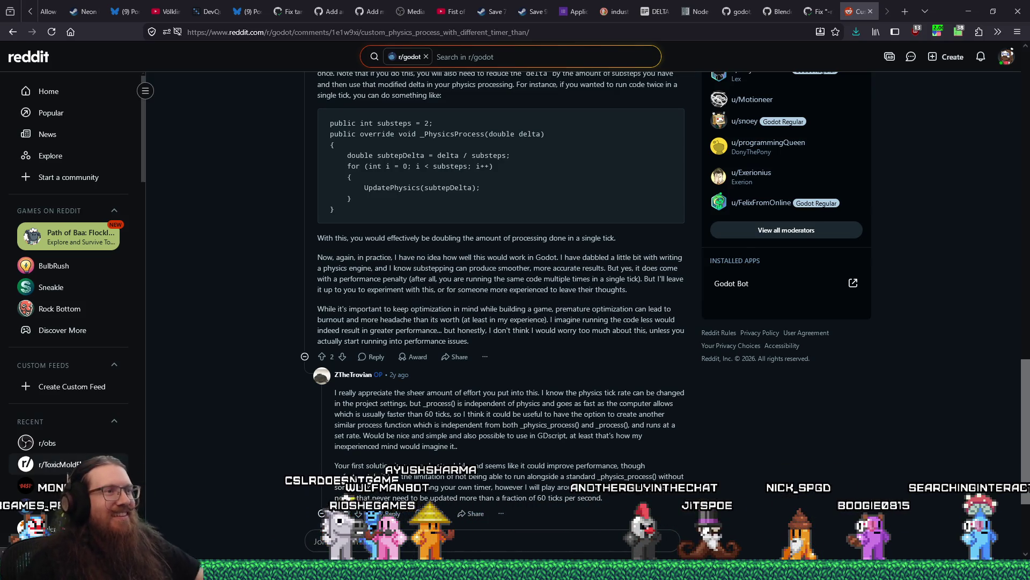
scroll(879, 387, down, 2)
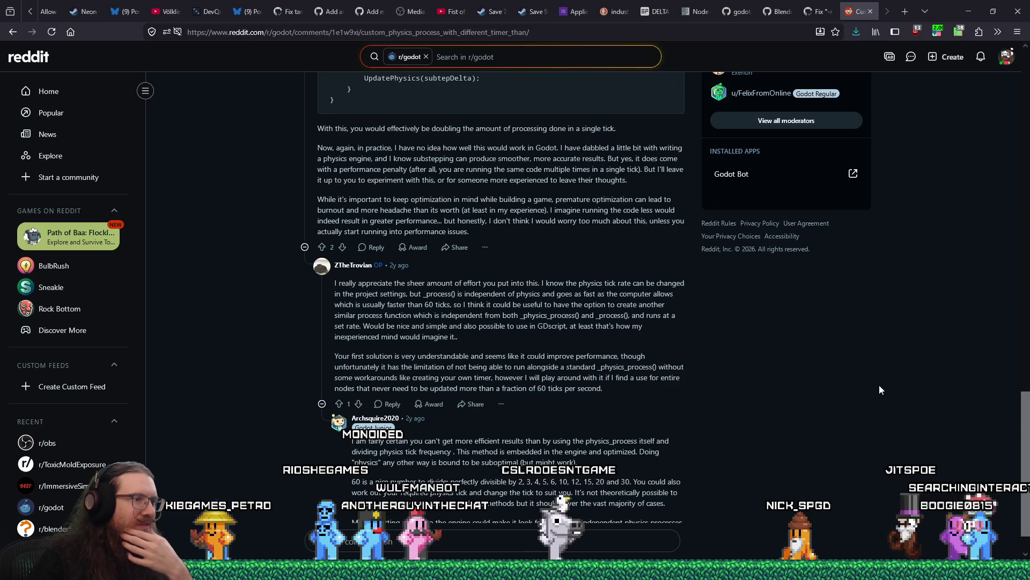
scroll(880, 386, down, 1)
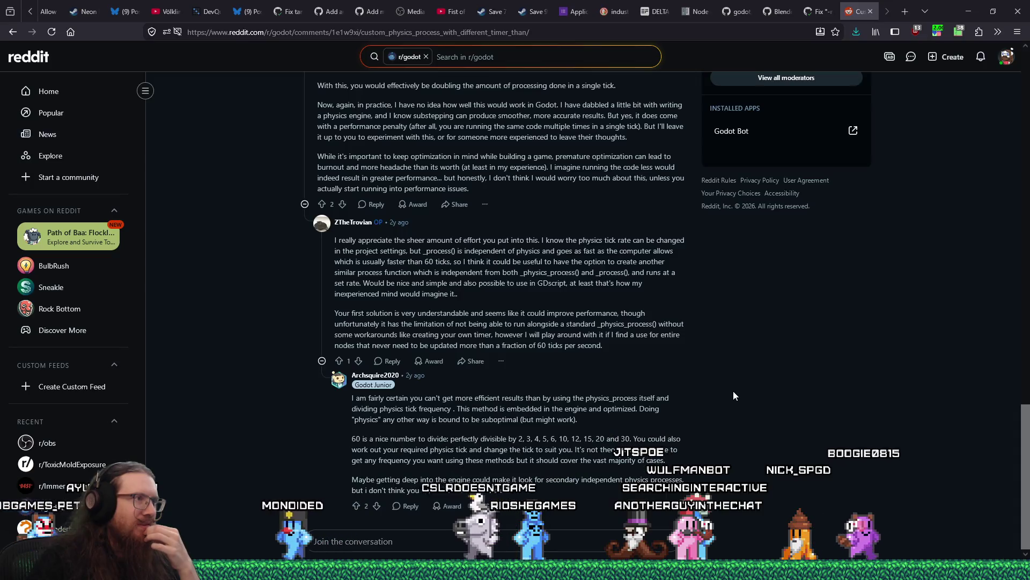
scroll(733, 395, up, 3)
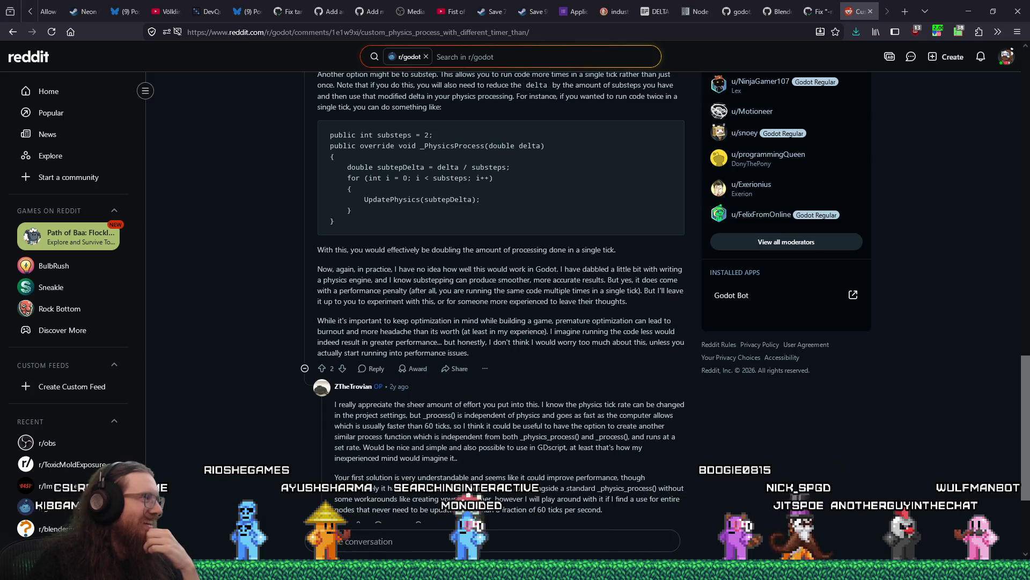
Step: Search DuckDuckGo for 'godot github' in a new browser tab
click(903, 13)
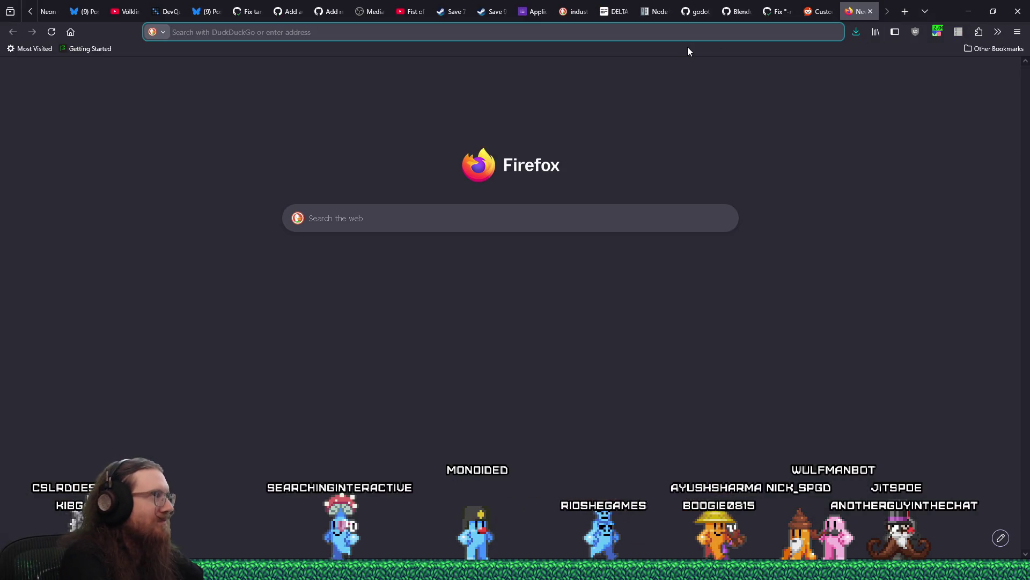
text(t)
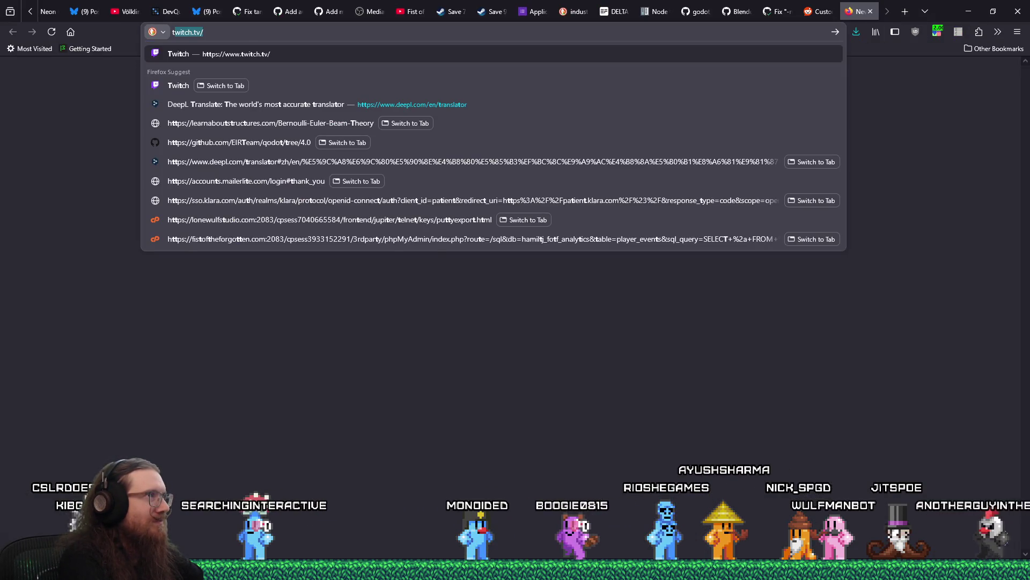
key(BackSpace)
key(BackSpace)
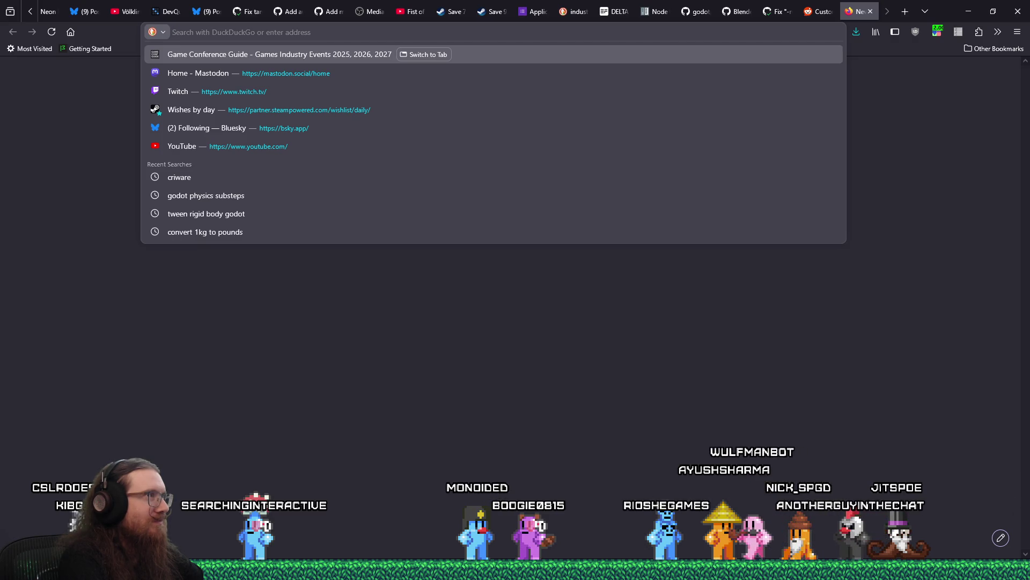
text(godot github)
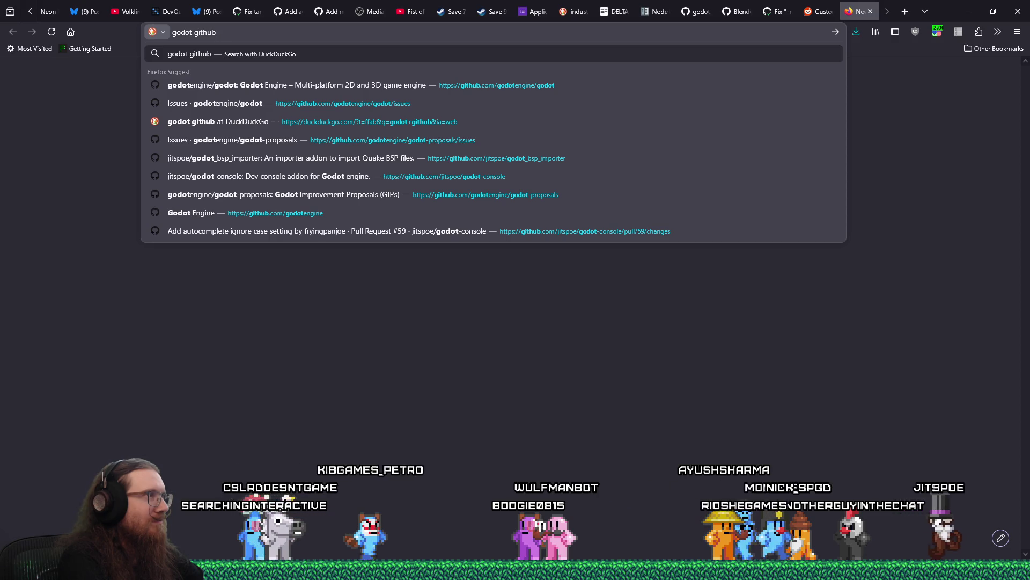
key(Return)
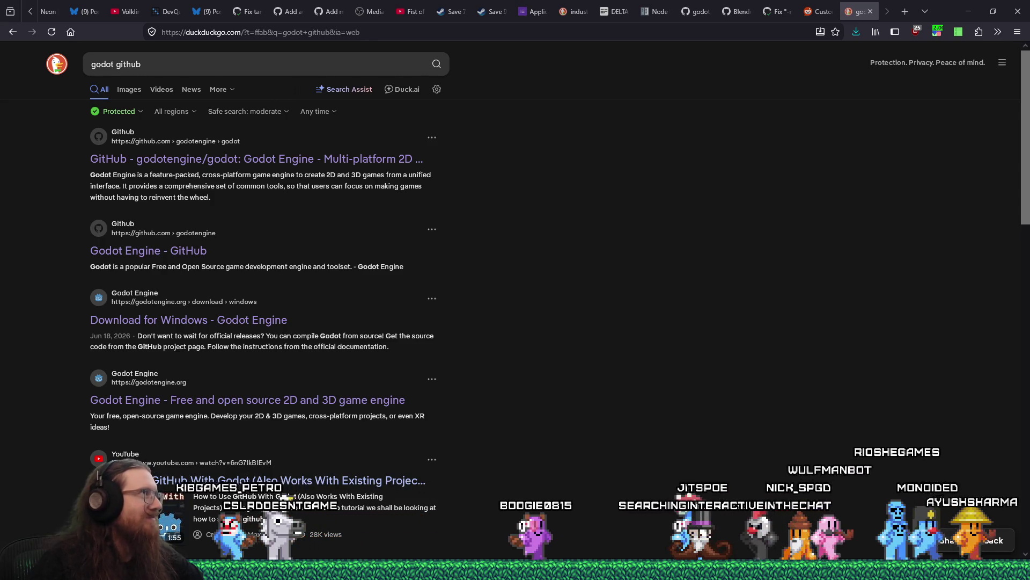
Step: Close the stray Twitch clip window
key(alt+Tab)
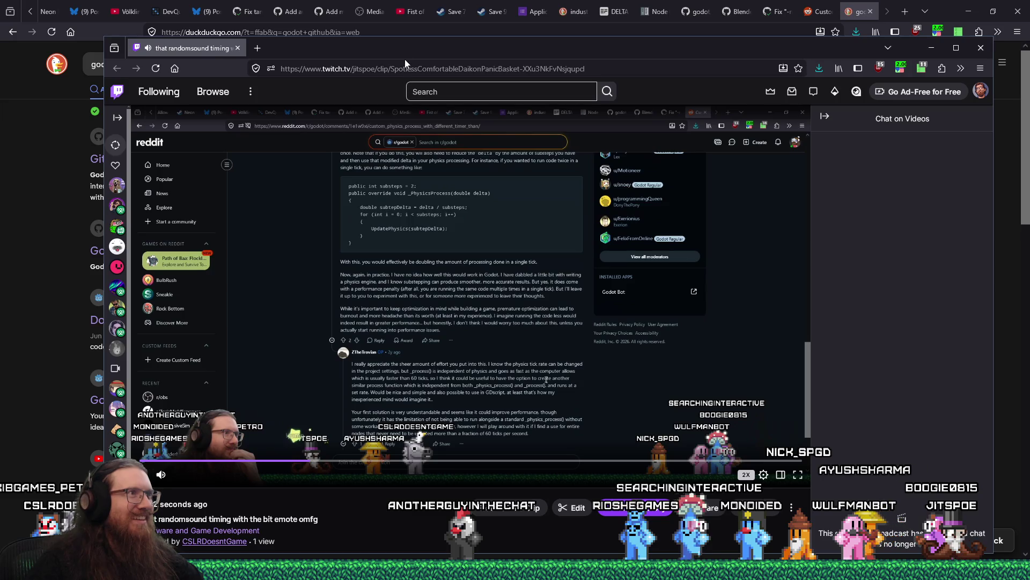
drag(410, 53, 473, 50)
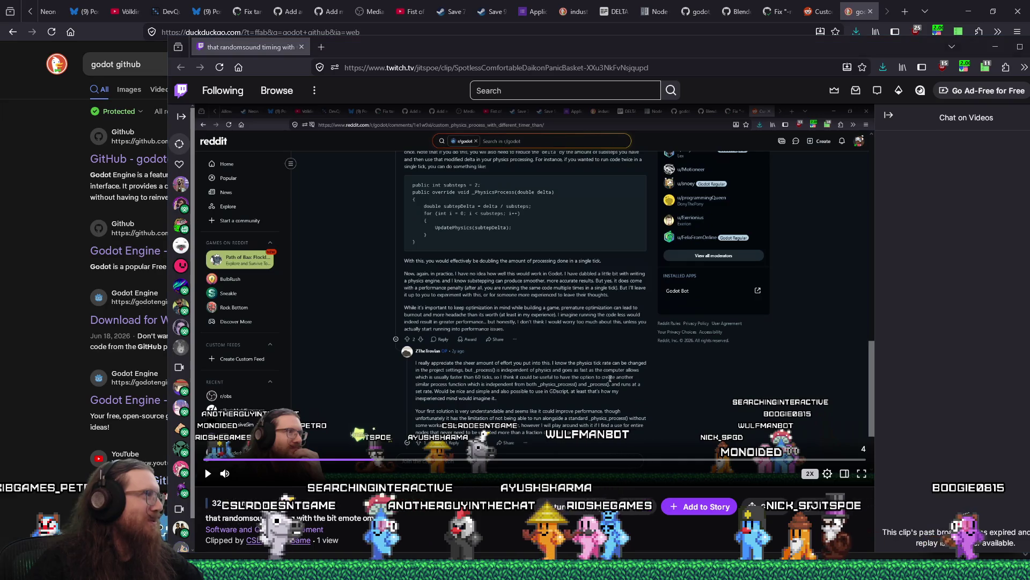
click(302, 47)
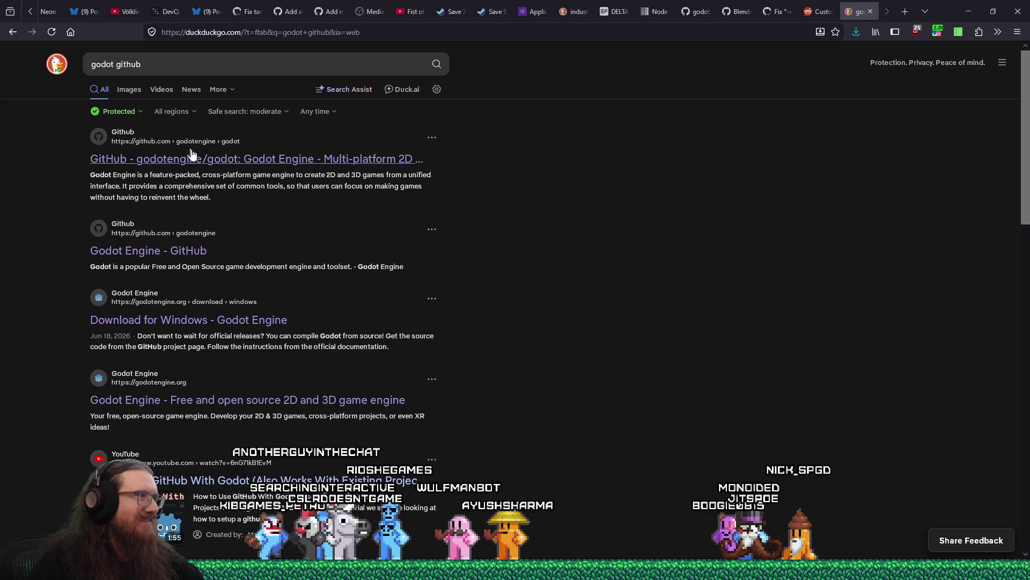
Step: Go from godotengine/godot to the godotengine organization, open godot-proposals, then return to the godot-console PR tab
click(179, 161)
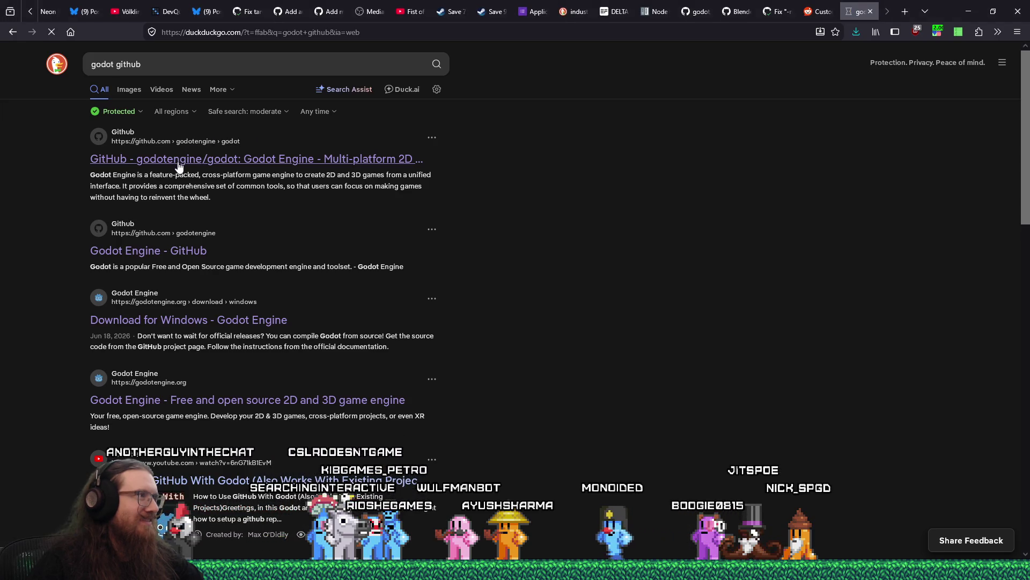
click(296, 34)
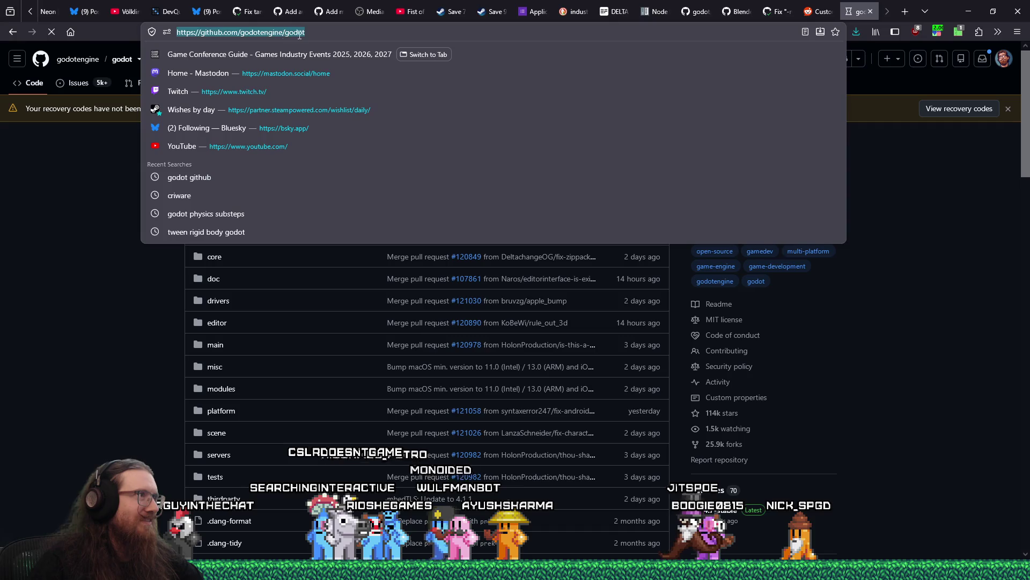
click(289, 33)
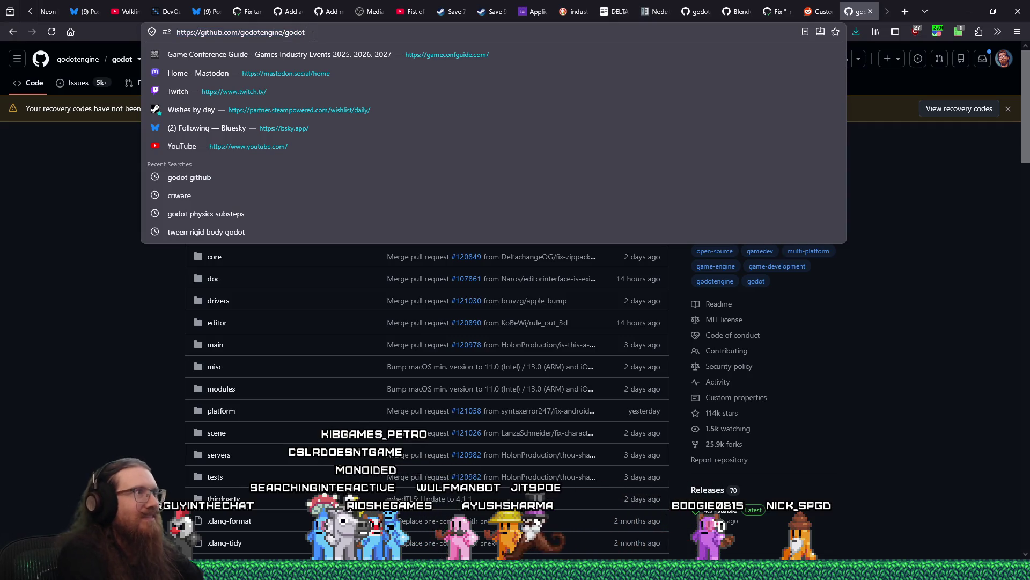
text(_p)
key(BackSpace)
key(BackSpace)
key(BackSpace)
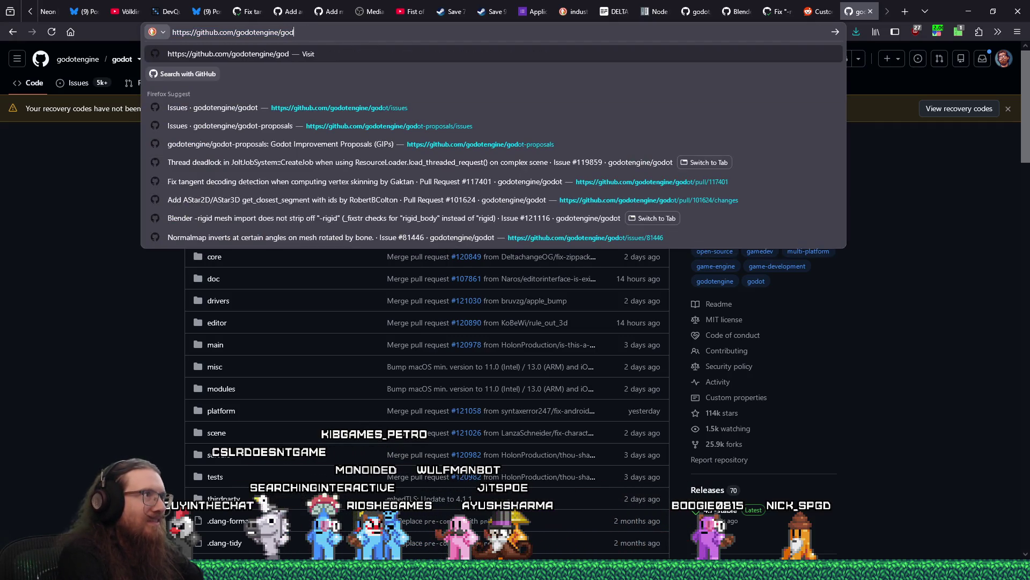
key(Return)
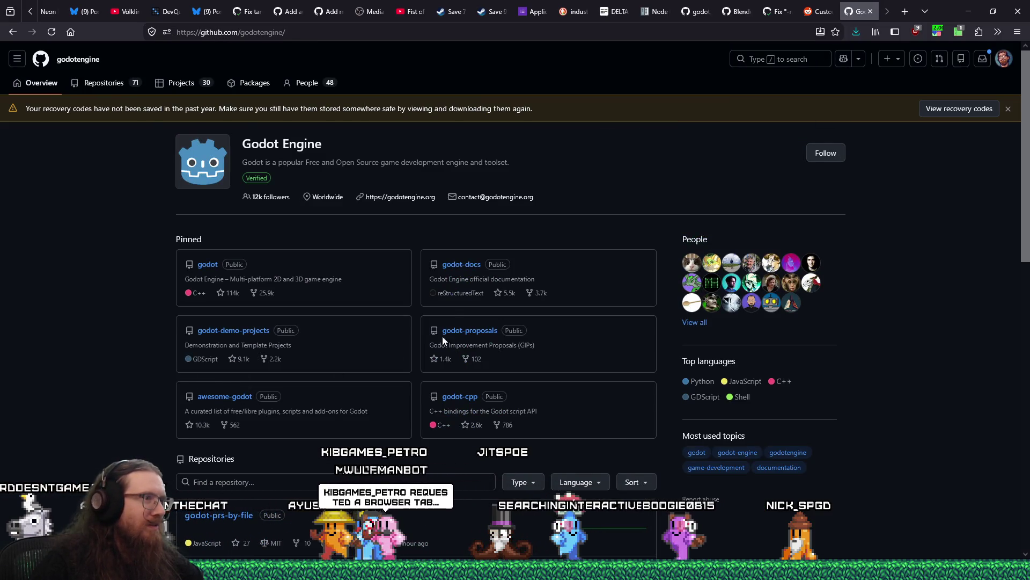
click(470, 330)
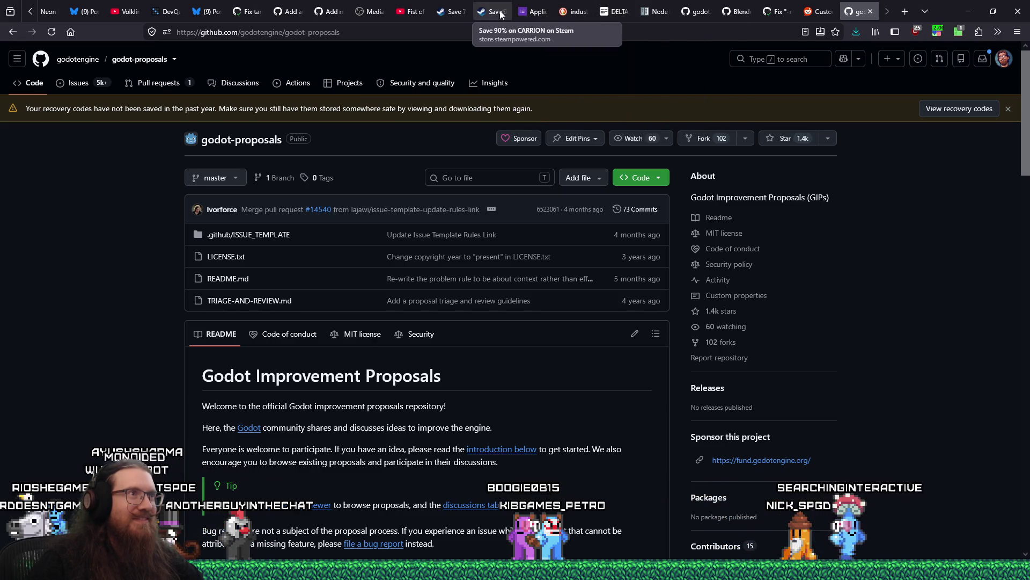
click(285, 12)
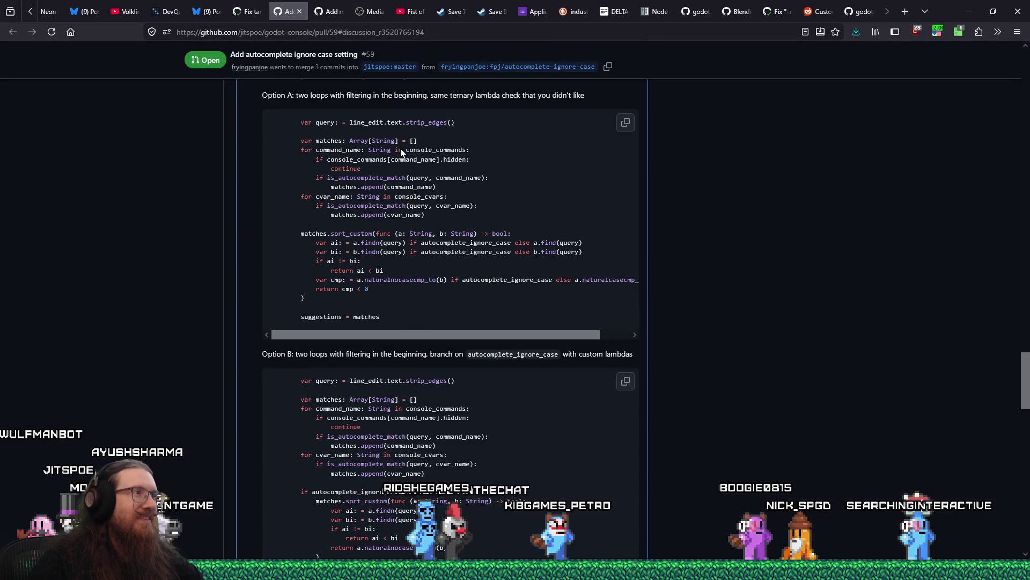
Step: Scroll through PR #59's comment thread and console.gd diff, then back to the top
mouse_move(1020, 356)
mouse_down()
mouse_move(1021, 483)
mouse_move(1000, 156)
mouse_move(1008, 49)
mouse_up()
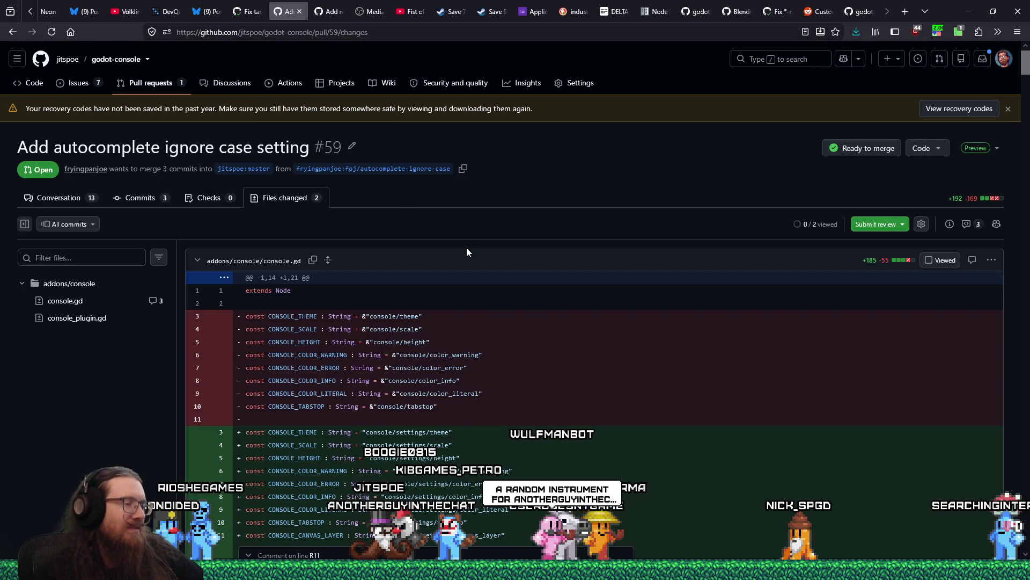
scroll(467, 252, down, 10)
scroll(467, 252, down, 6)
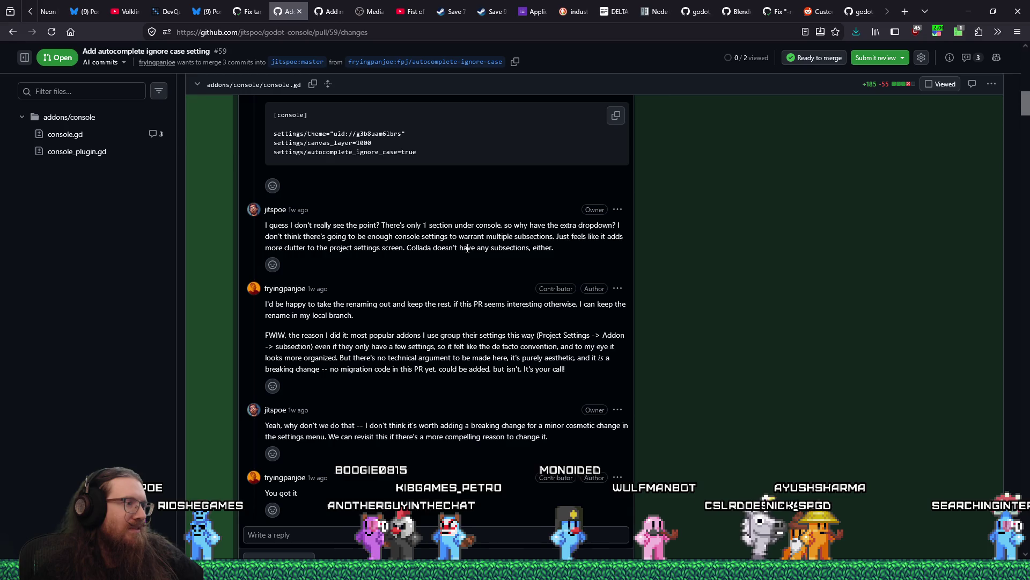
scroll(468, 248, up, 10)
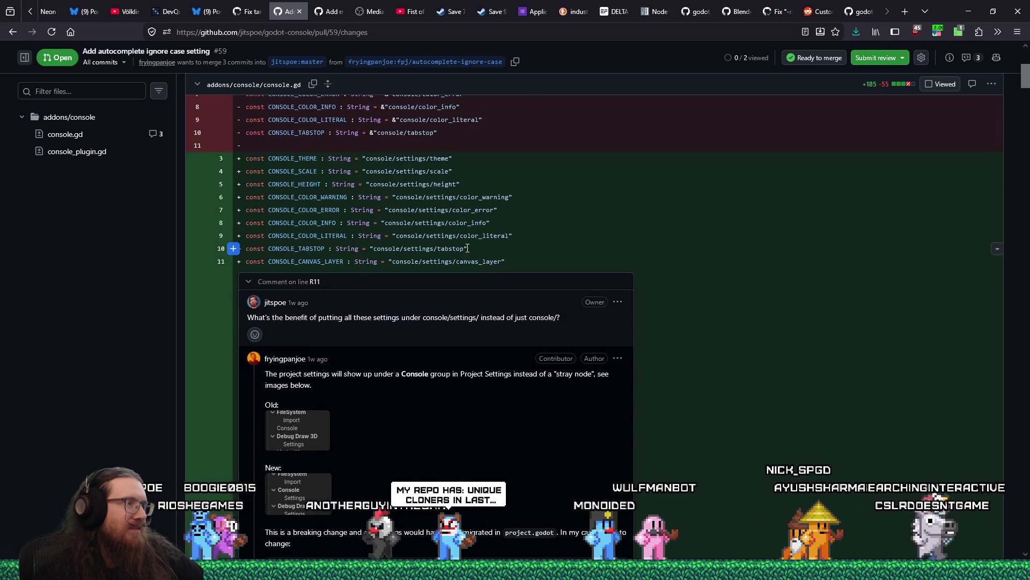
scroll(468, 248, up, 3)
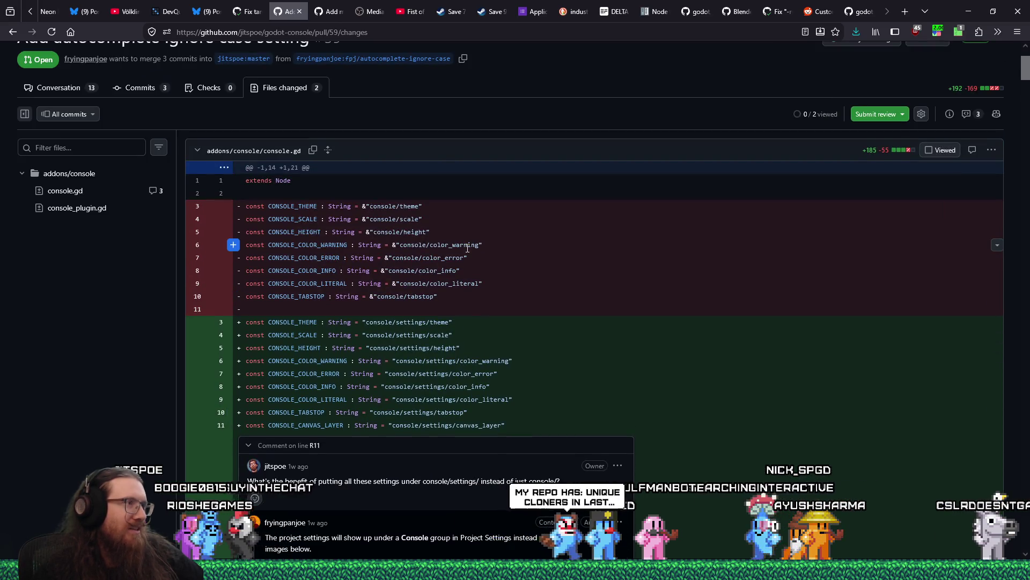
scroll(467, 248, up, 2)
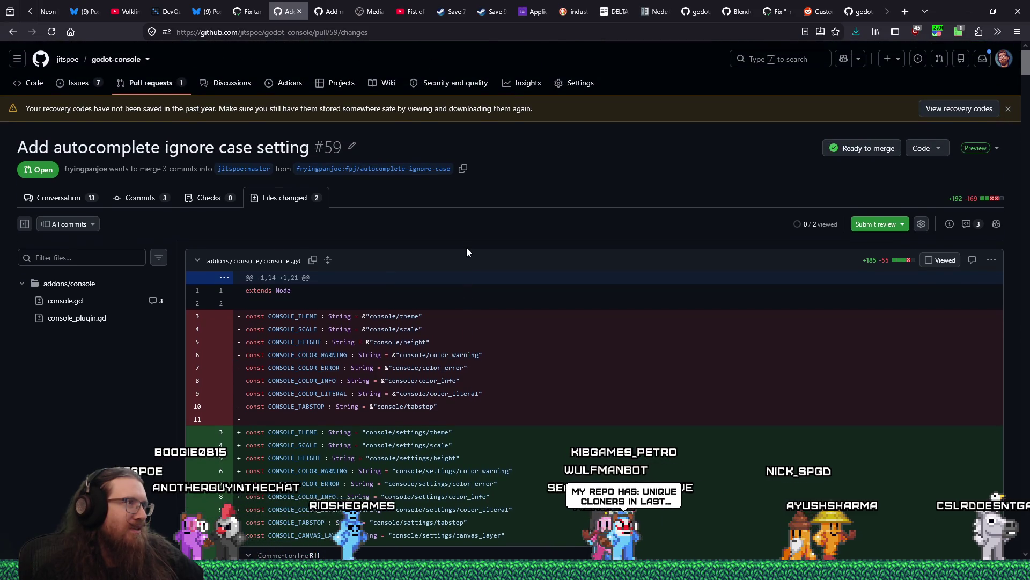
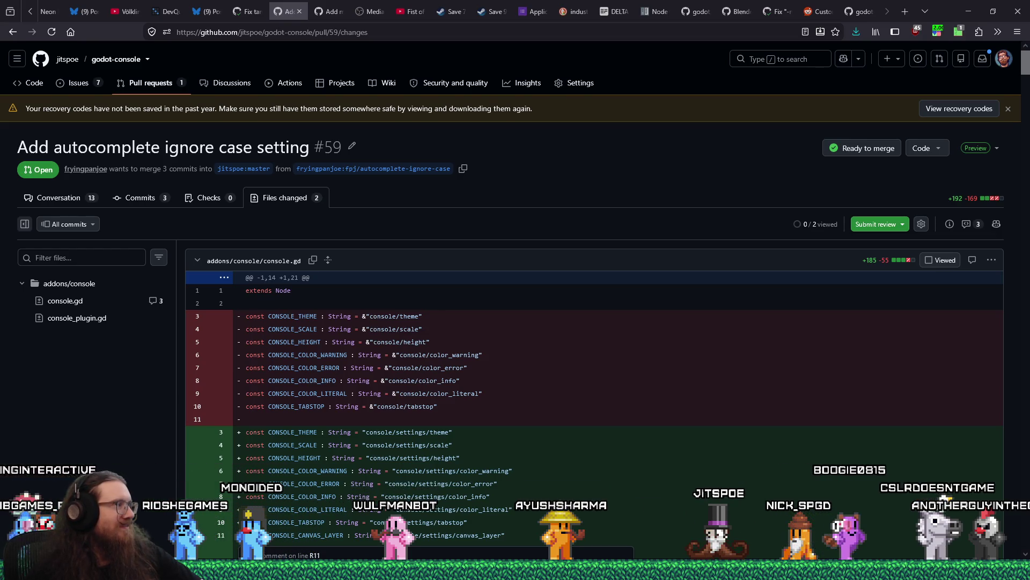
Step: Open the autocomplete ignore-case pull request from the pull requests list and read through it
scroll(166, 359, down, 12)
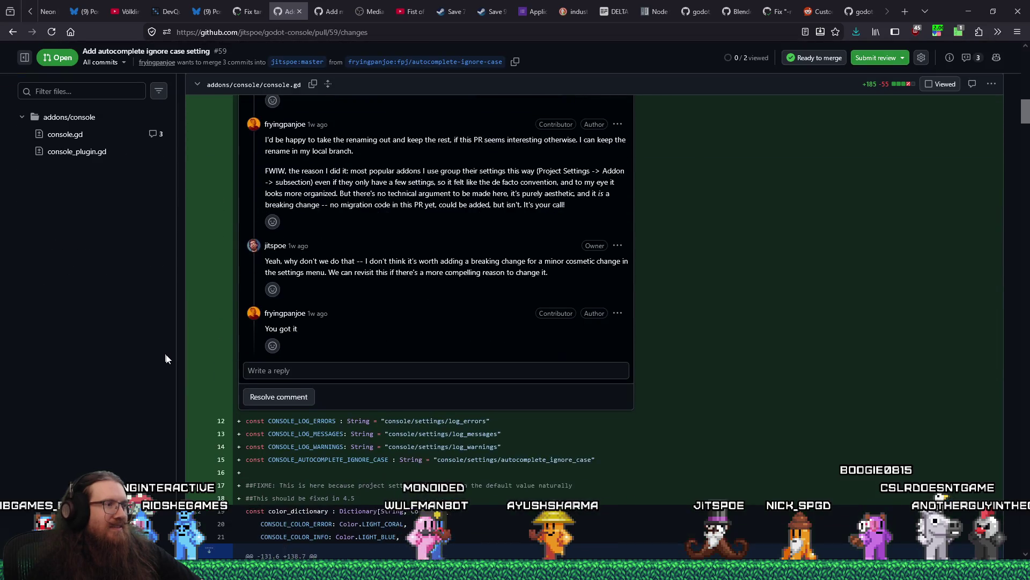
scroll(165, 359, up, 15)
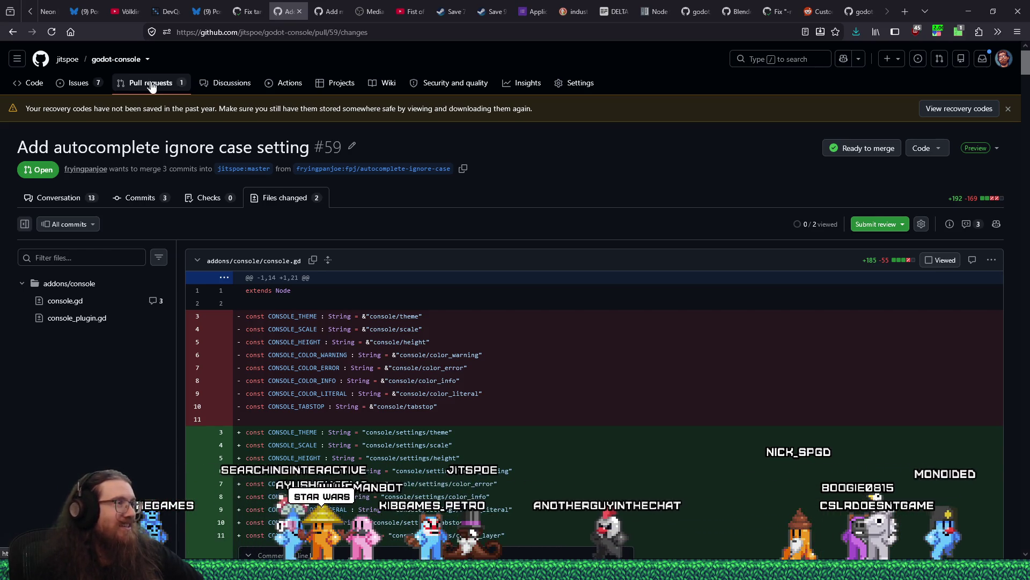
click(120, 86)
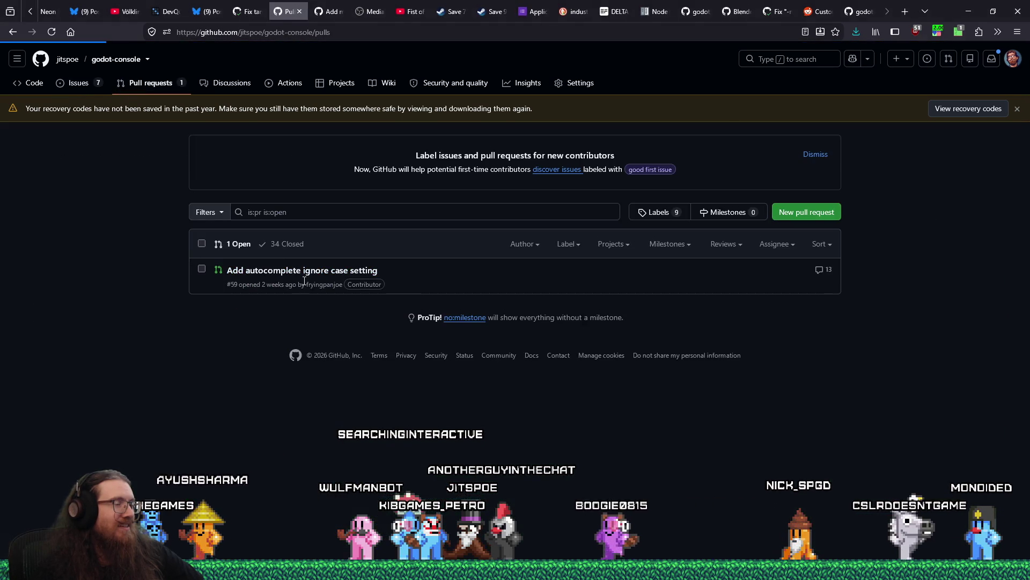
click(303, 271)
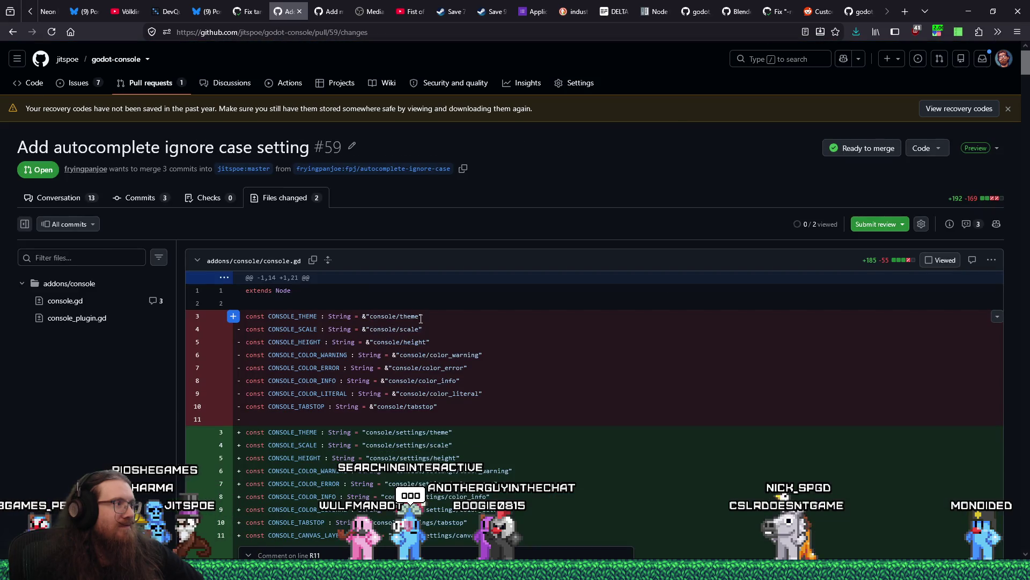
scroll(421, 318, down, 5)
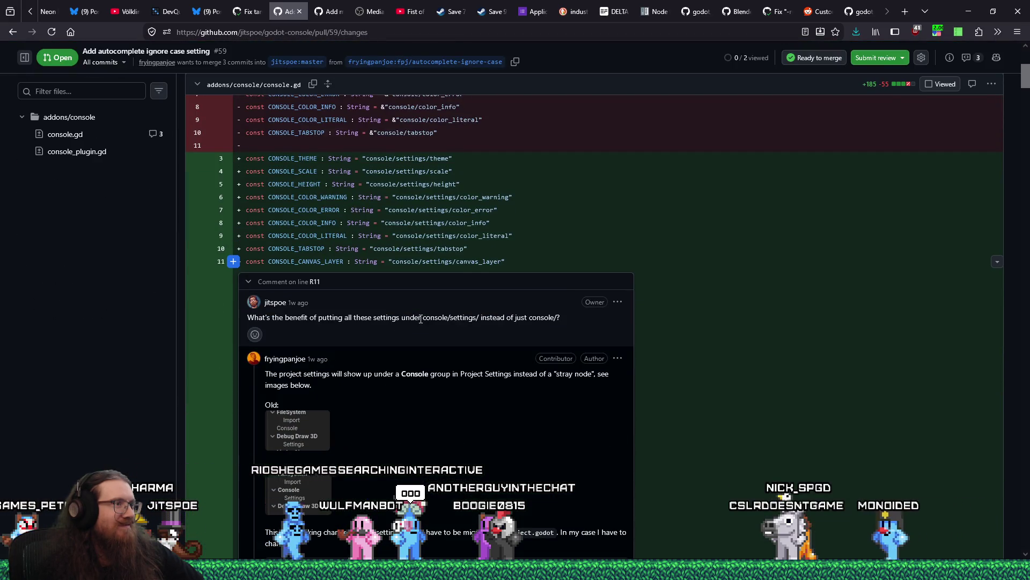
scroll(421, 319, down, 15)
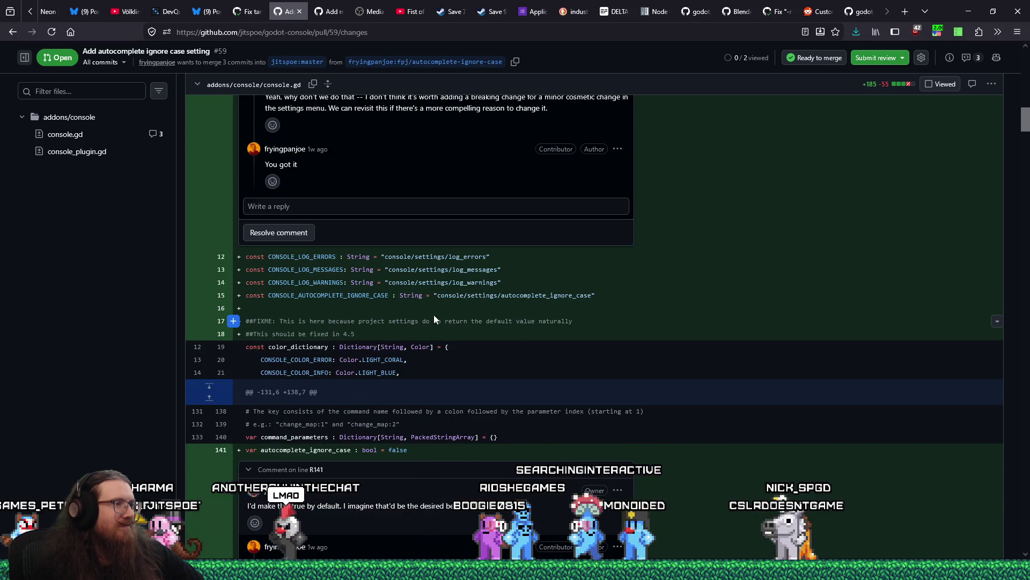
scroll(494, 328, down, 4)
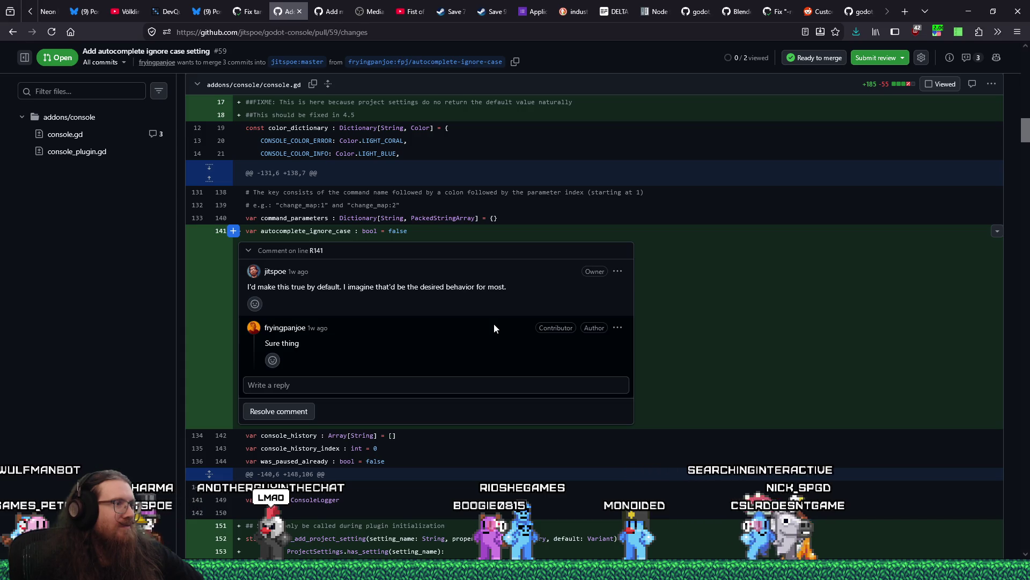
scroll(494, 327, down, 20)
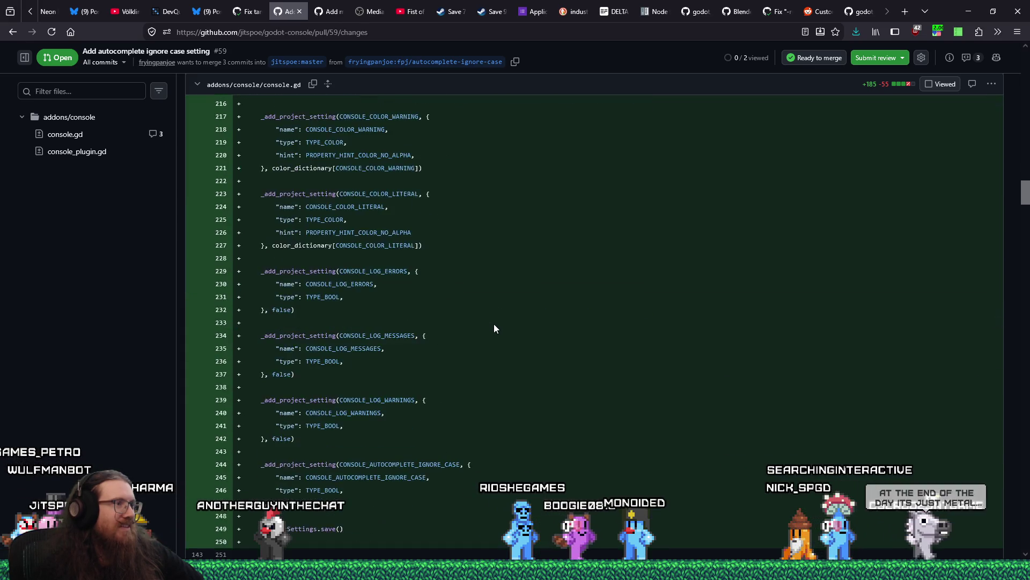
scroll(493, 328, down, 20)
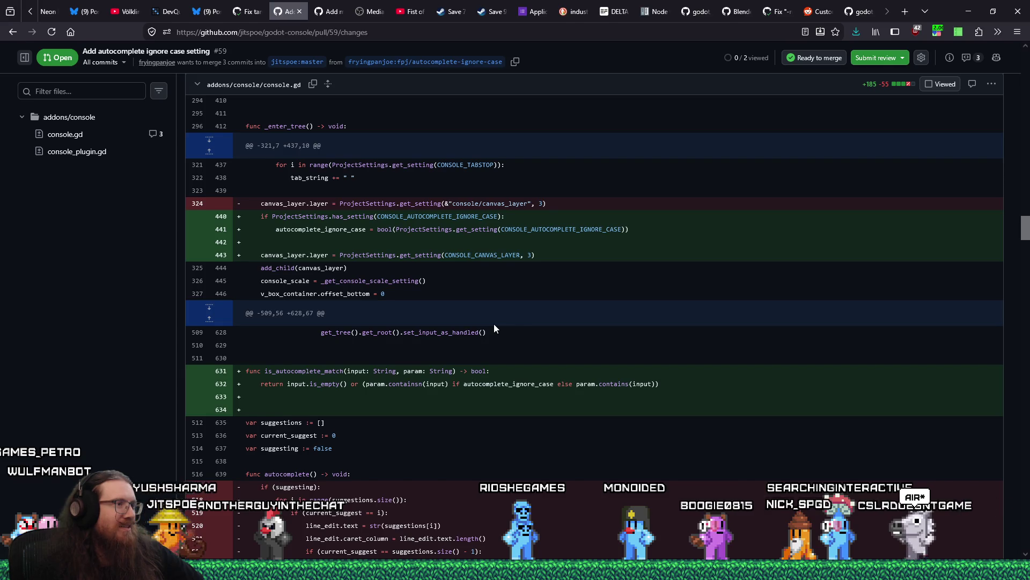
scroll(494, 328, down, 20)
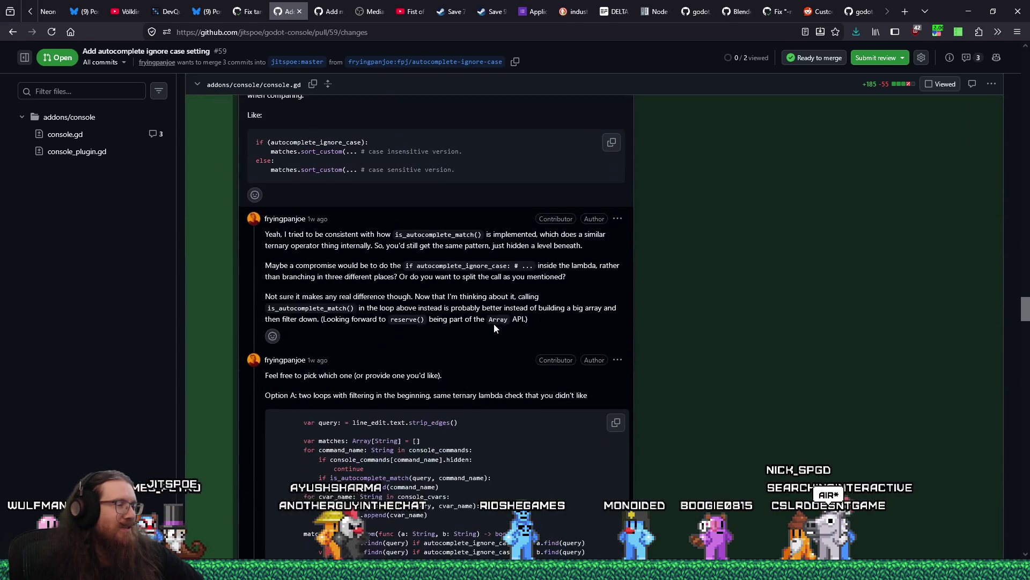
scroll(495, 327, down, 15)
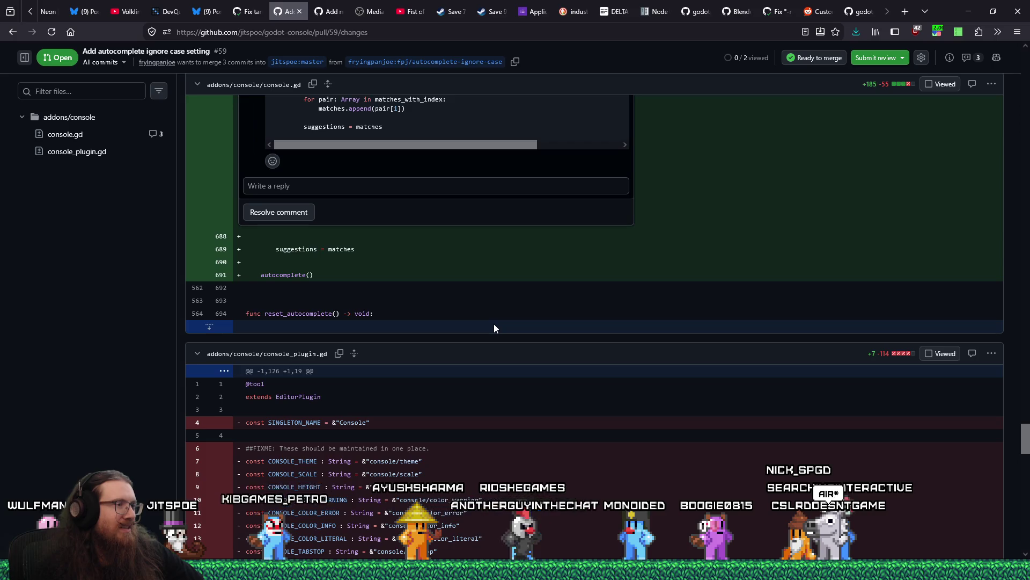
scroll(494, 328, down, 20)
scroll(494, 328, down, 10)
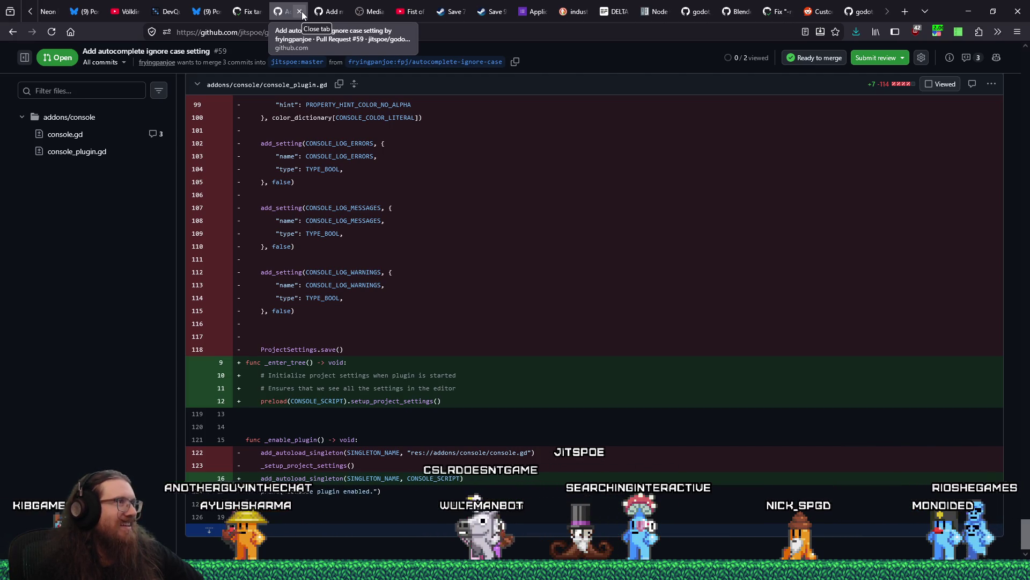
Step: Close the pull request and bring up the godot-proposals repository's issues list
click(300, 11)
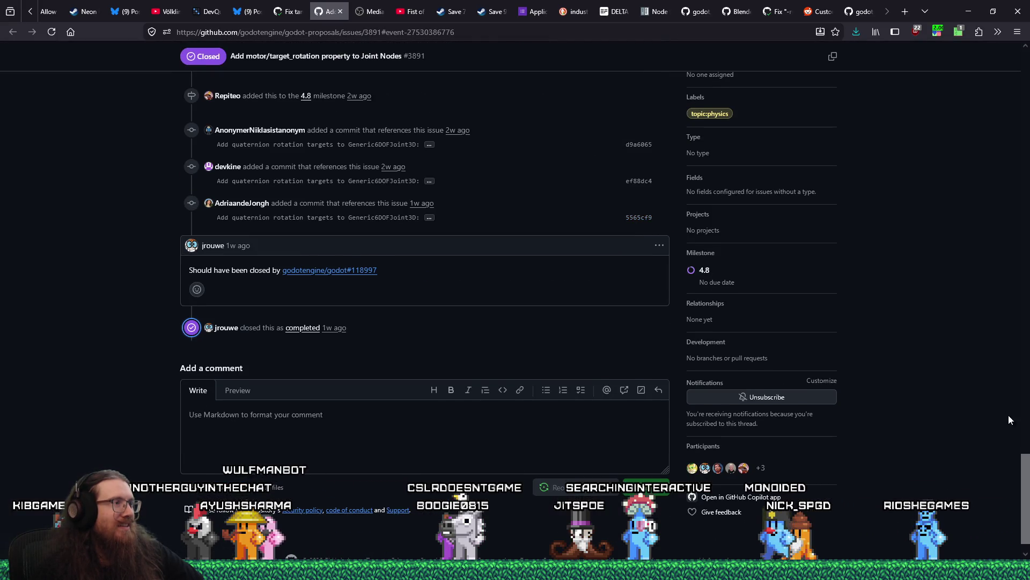
drag(1026, 469, 1026, 51)
key(End)
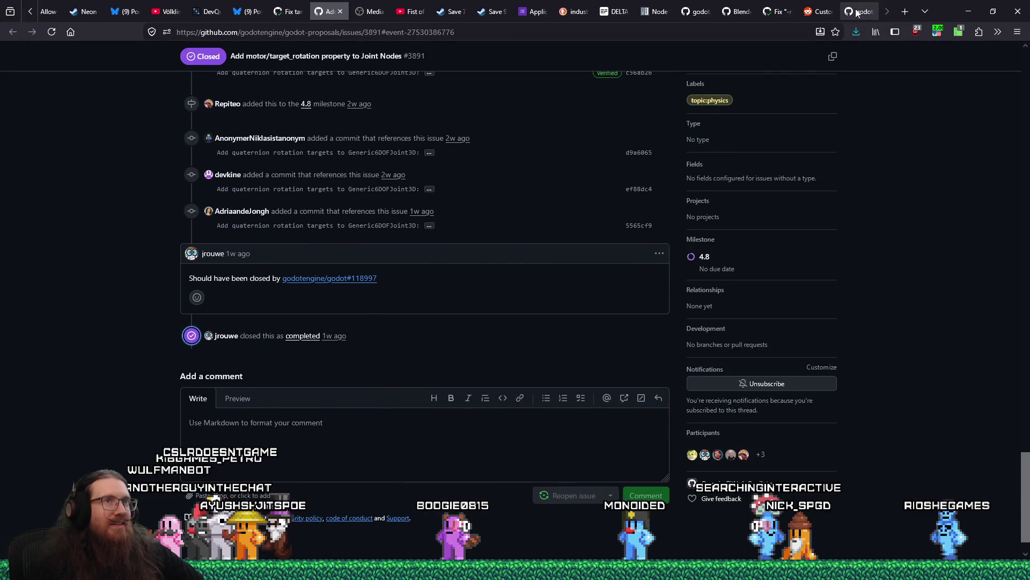
click(858, 12)
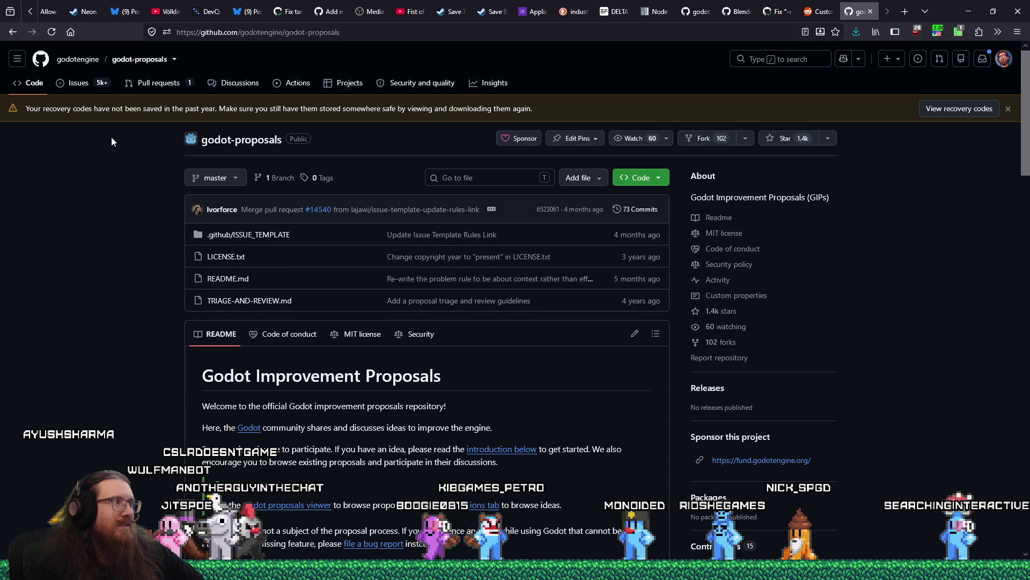
click(86, 87)
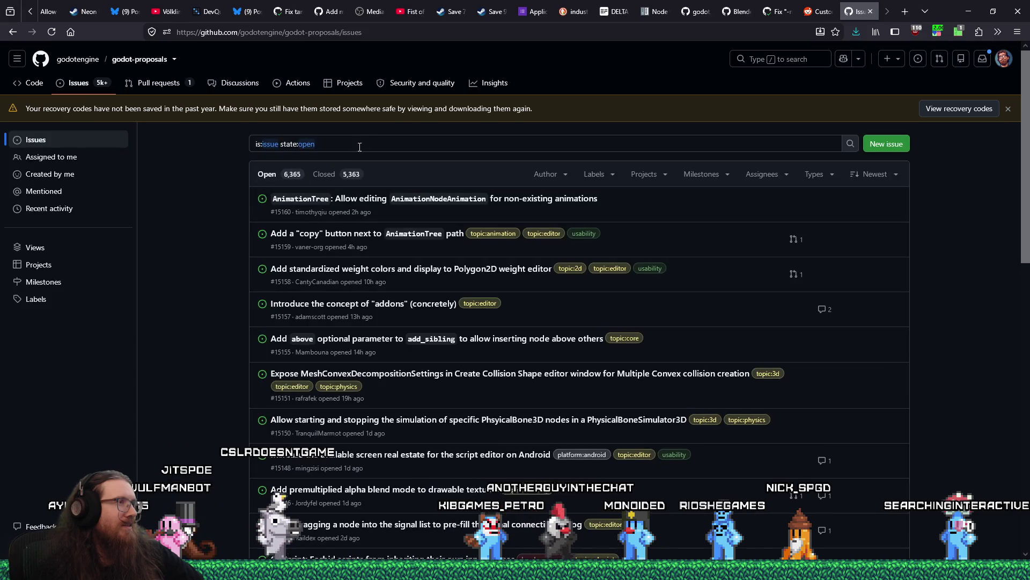
Step: Add physics_process to the godot-proposals issue search, listing 15 open and 17 closed proposals
click(371, 143)
text(s_process)
key(Return)
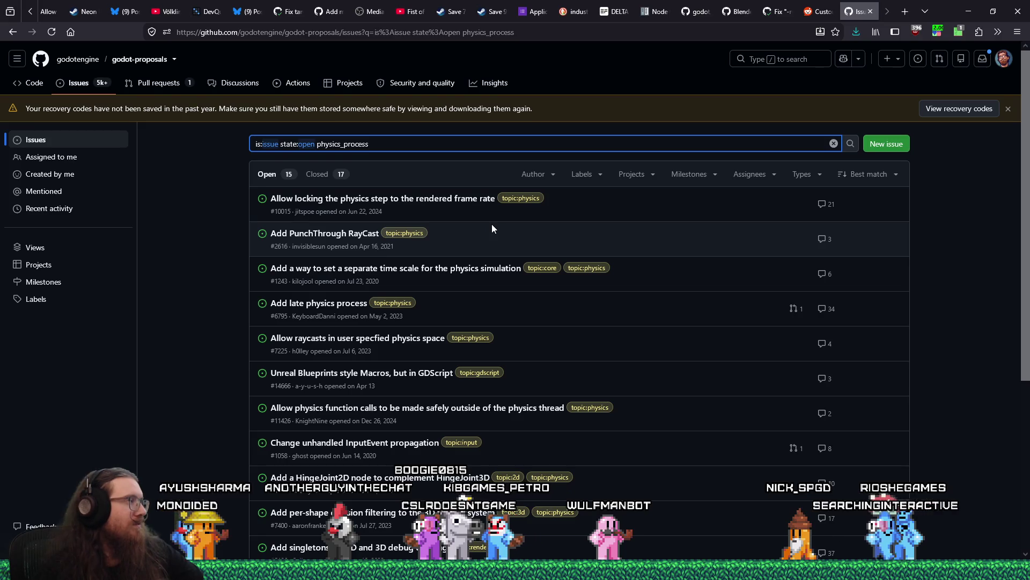
key(Escape)
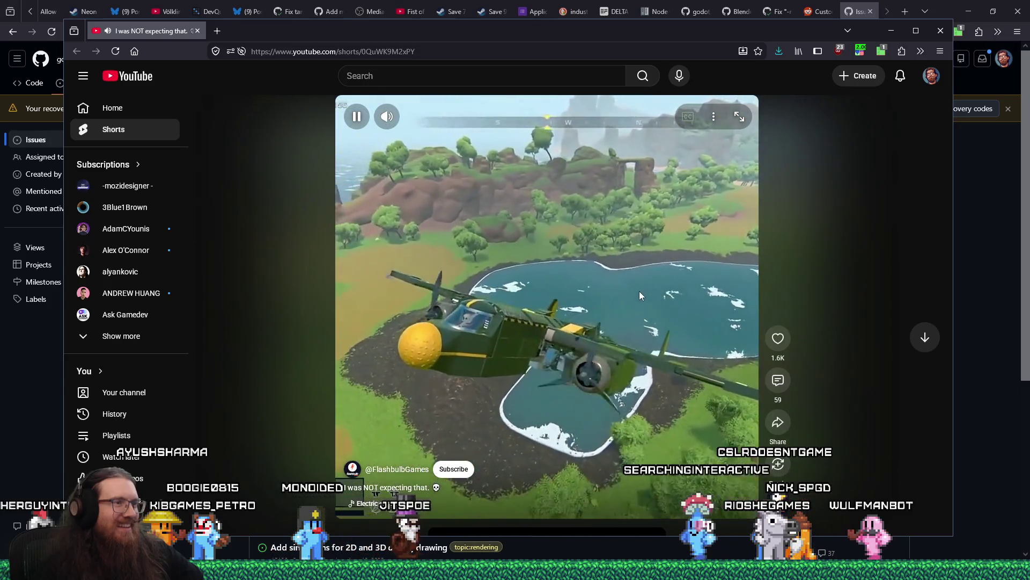
Step: Pause and resume the plane Short, glance at Jump Cutter settings, then close the Shorts window
click(639, 288)
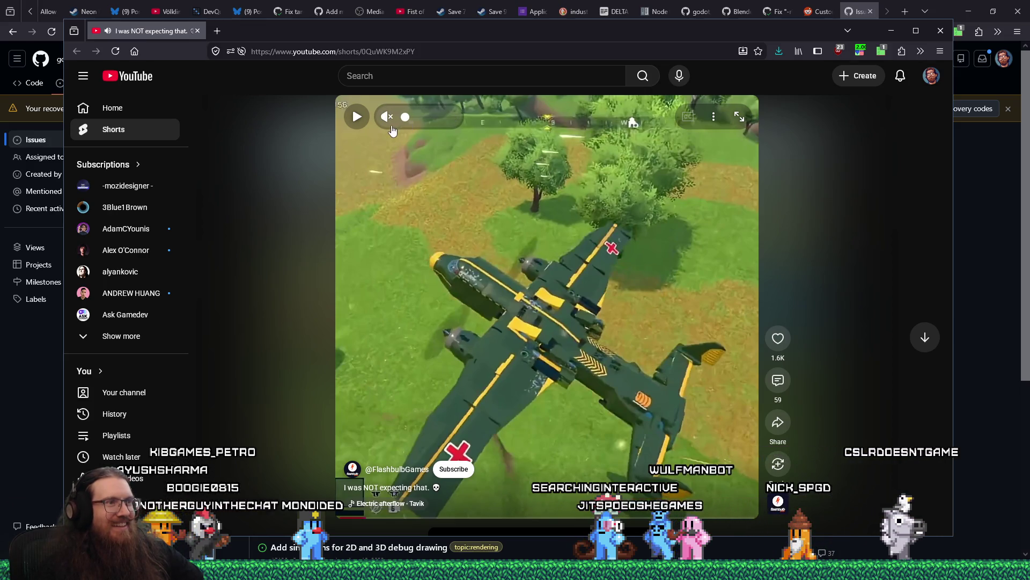
click(494, 244)
click(620, 329)
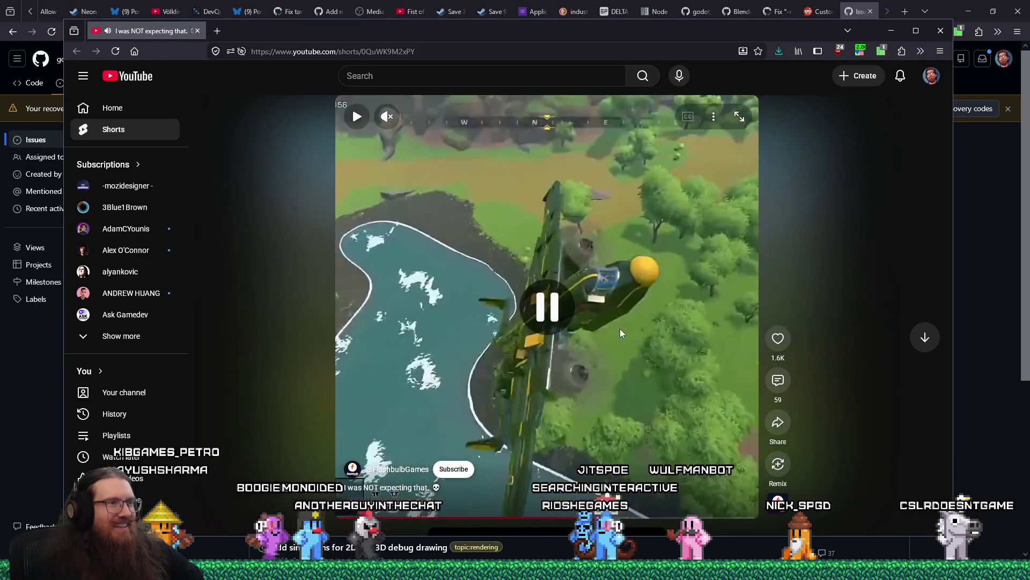
click(860, 50)
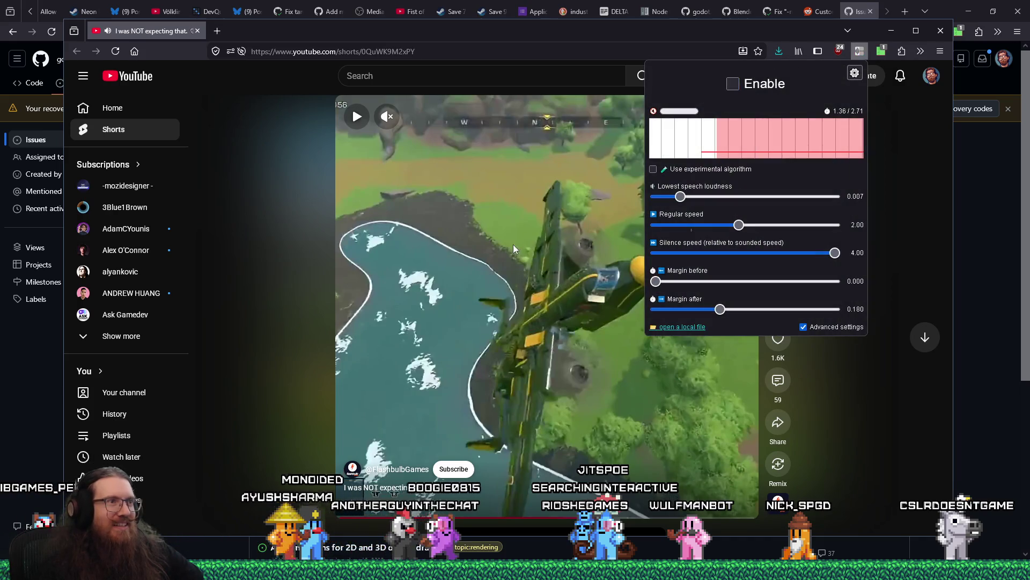
click(513, 244)
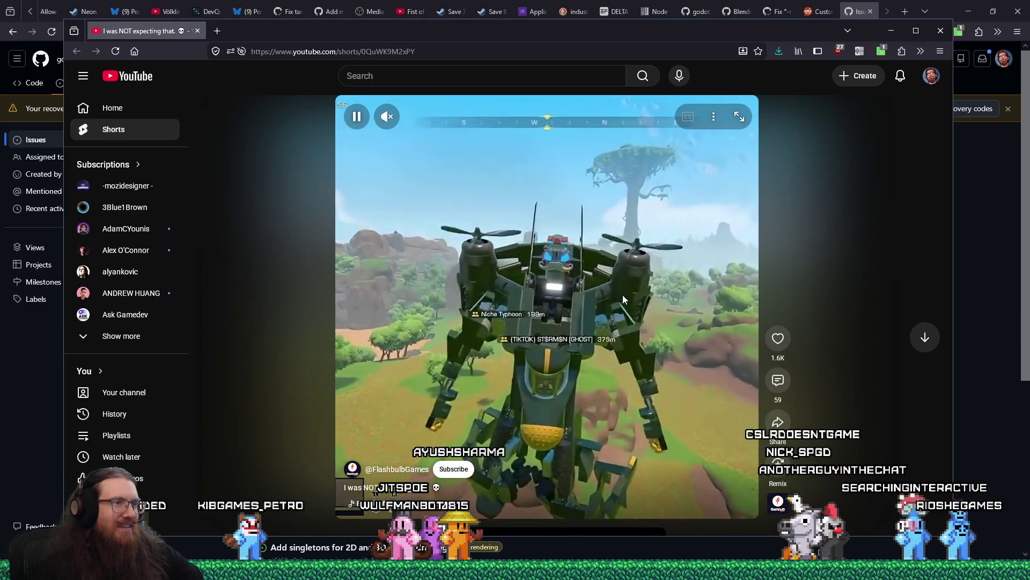
click(622, 296)
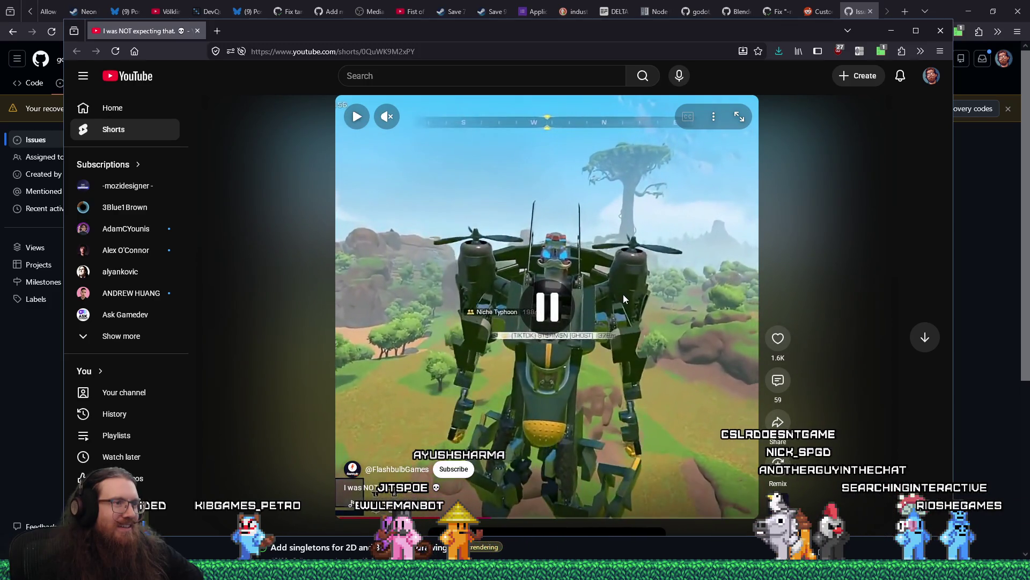
click(655, 282)
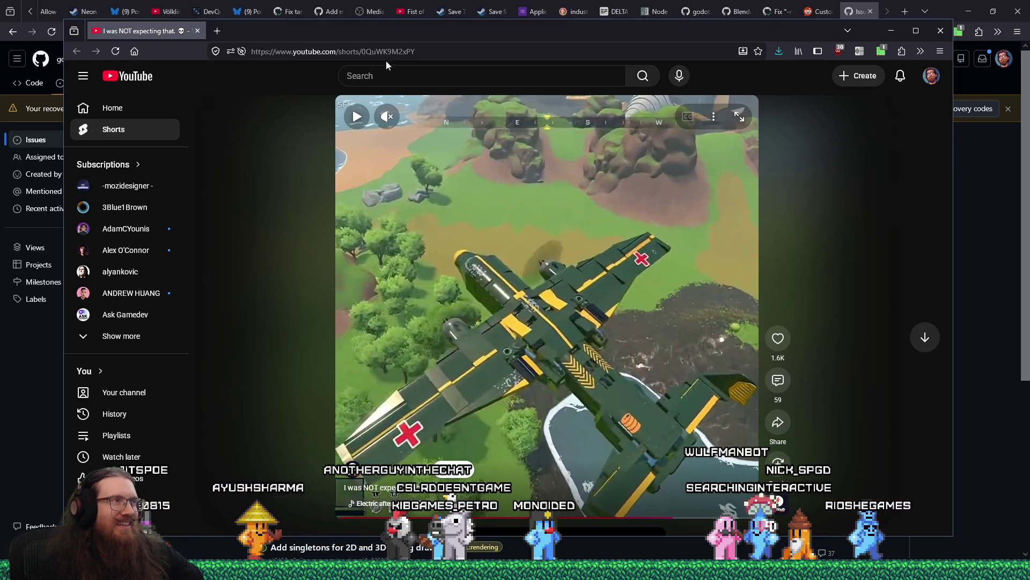
middle_click(118, 30)
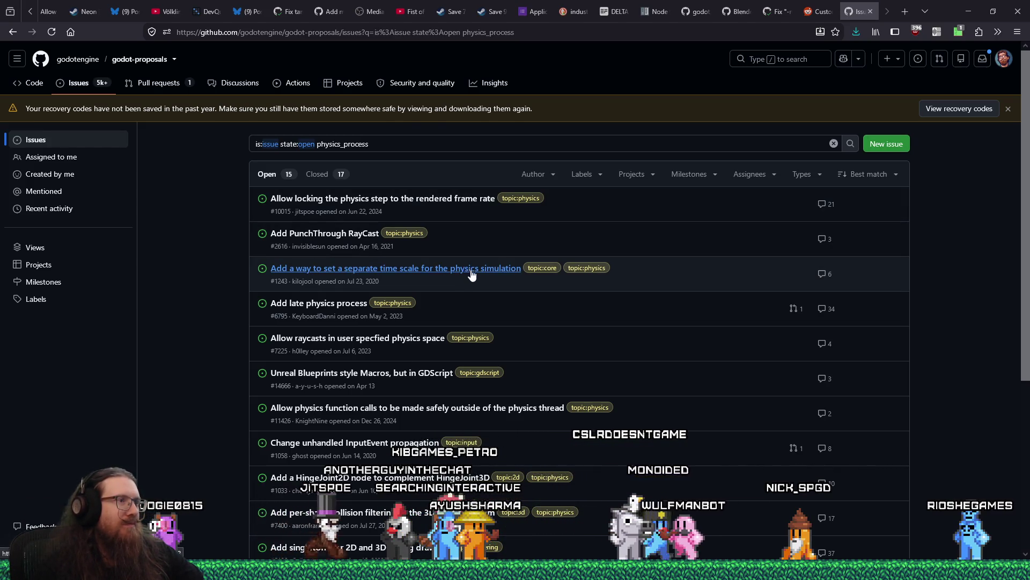
mouse_move(473, 274)
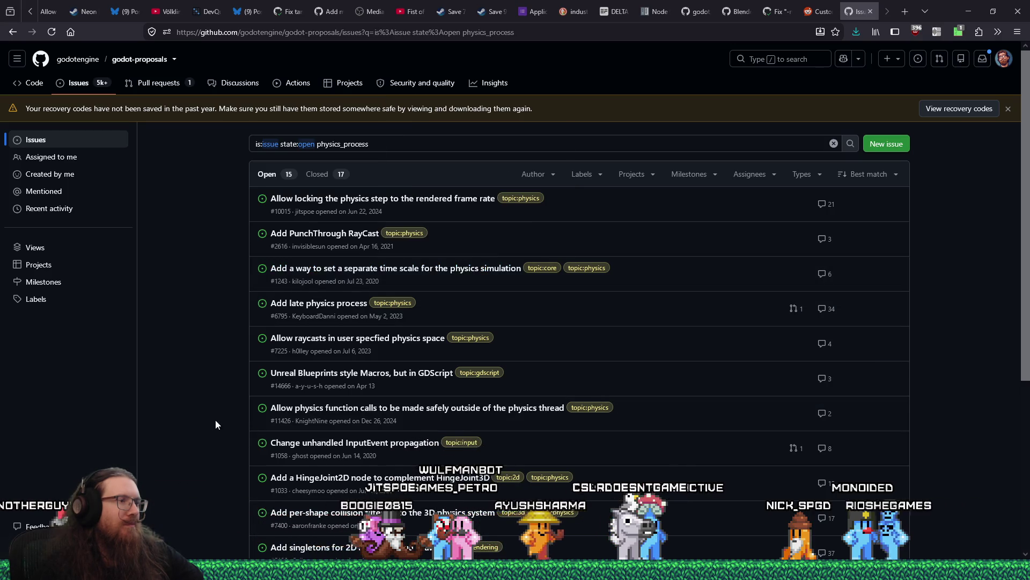
scroll(199, 414, down, 2)
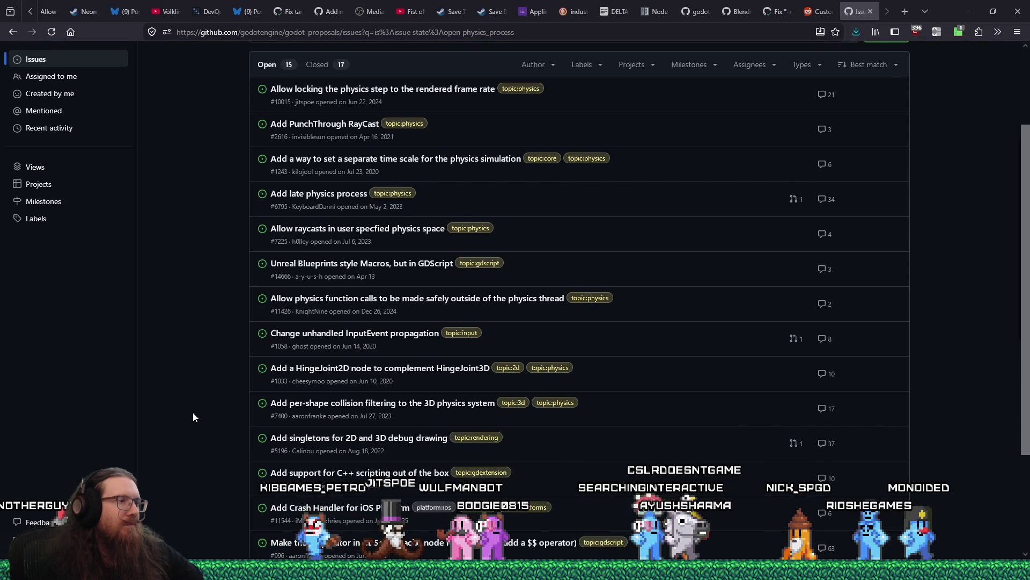
scroll(194, 417, down, 2)
scroll(194, 417, up, 3)
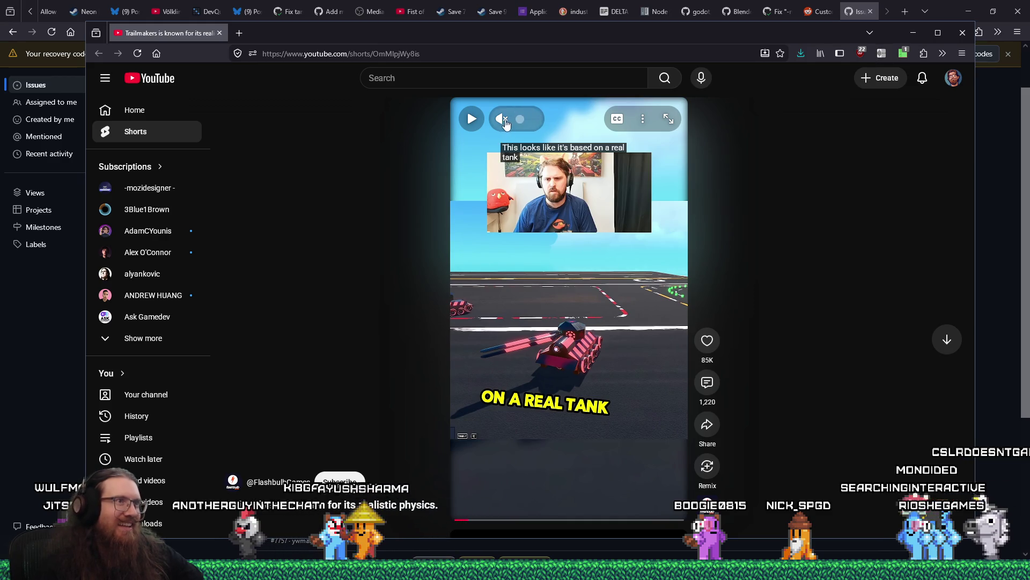
Step: Play and pause the Trailmakers tank Short, then close its window
click(489, 508)
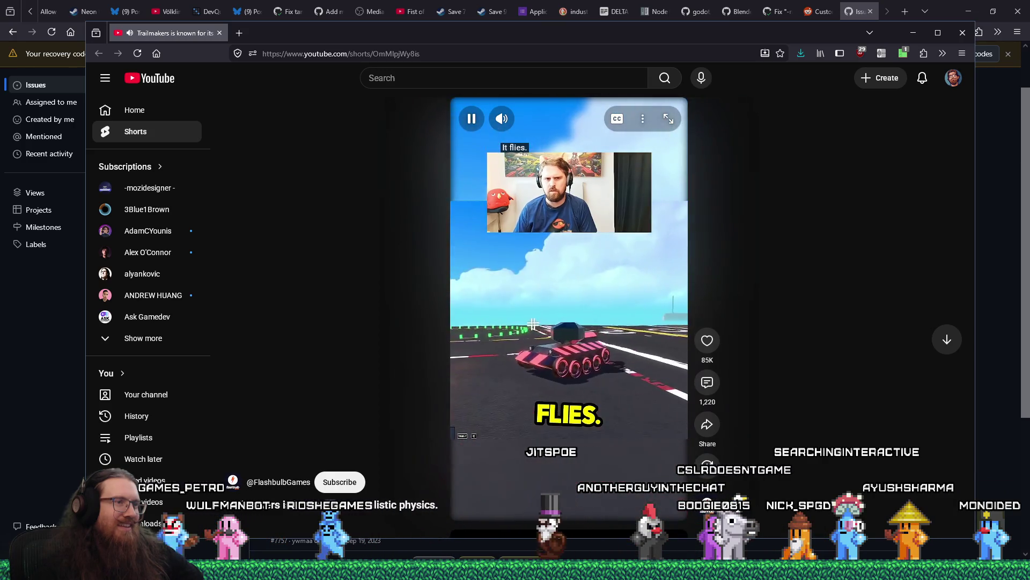
click(586, 292)
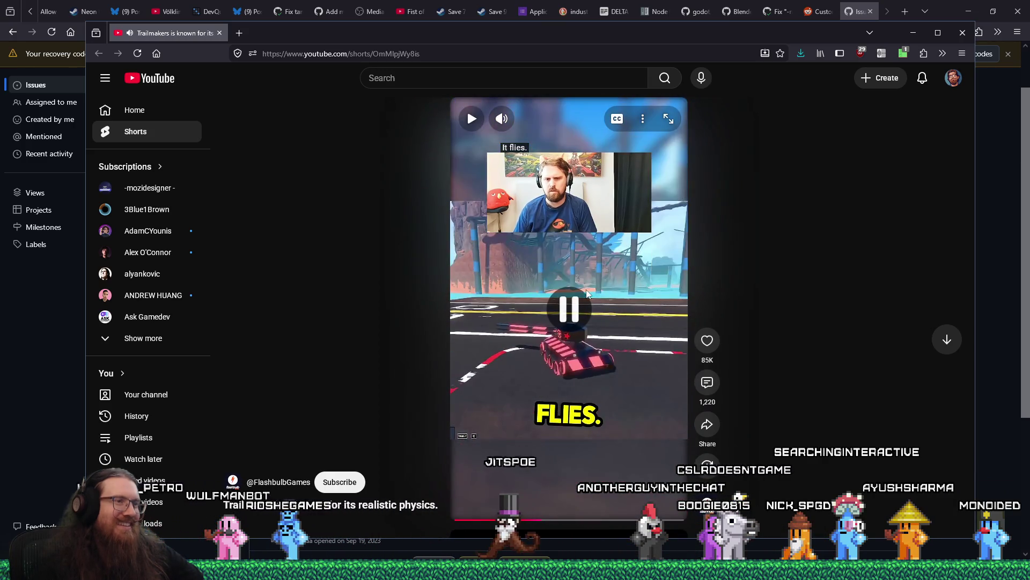
click(220, 34)
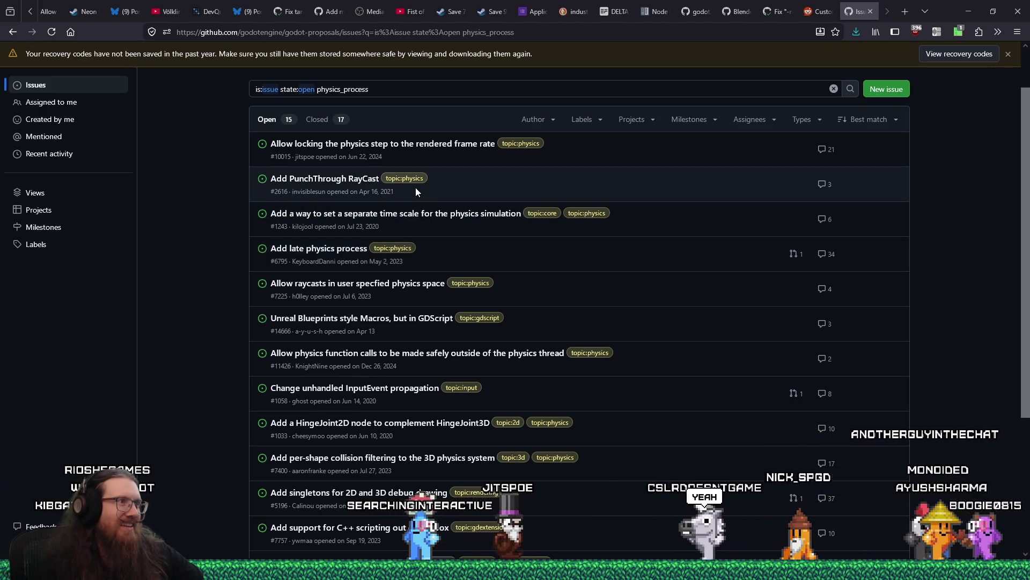
Step: Open proposal #10015, 'Allow locking the physics step to the rendered frame rate'
click(420, 144)
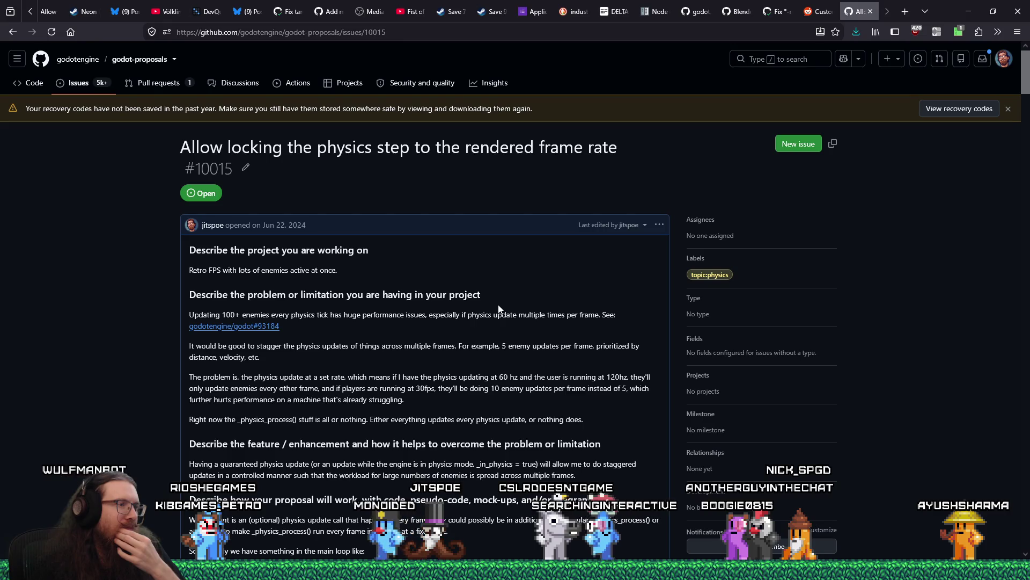
scroll(498, 309, down, 2)
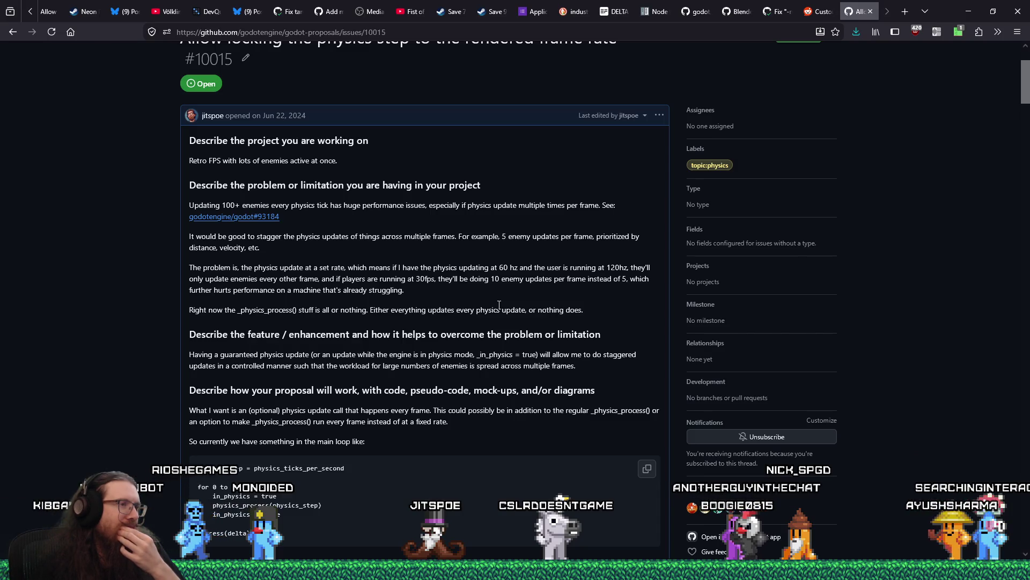
scroll(499, 305, down, 2)
scroll(500, 305, down, 4)
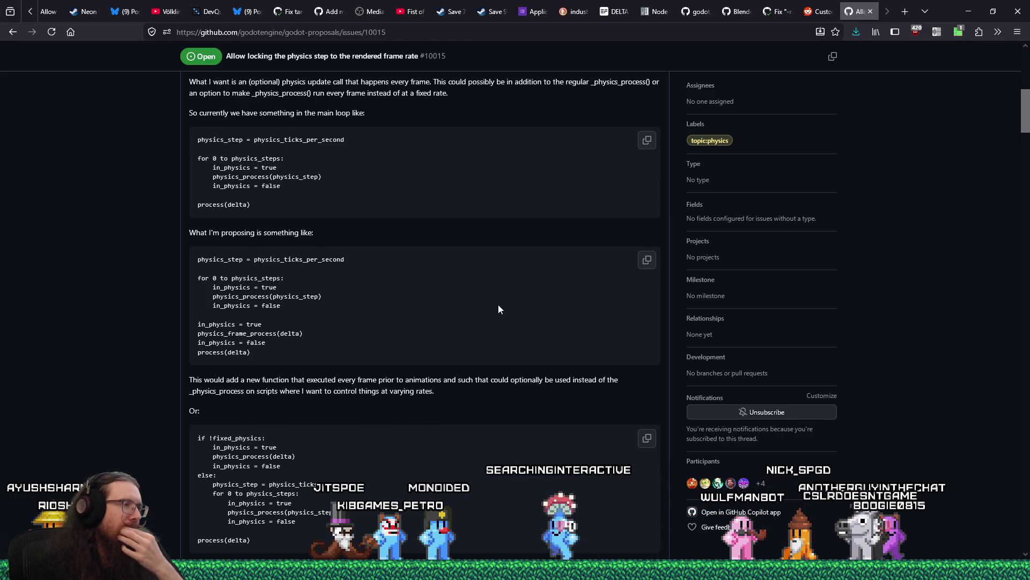
scroll(499, 305, down, 1)
scroll(499, 305, down, 2)
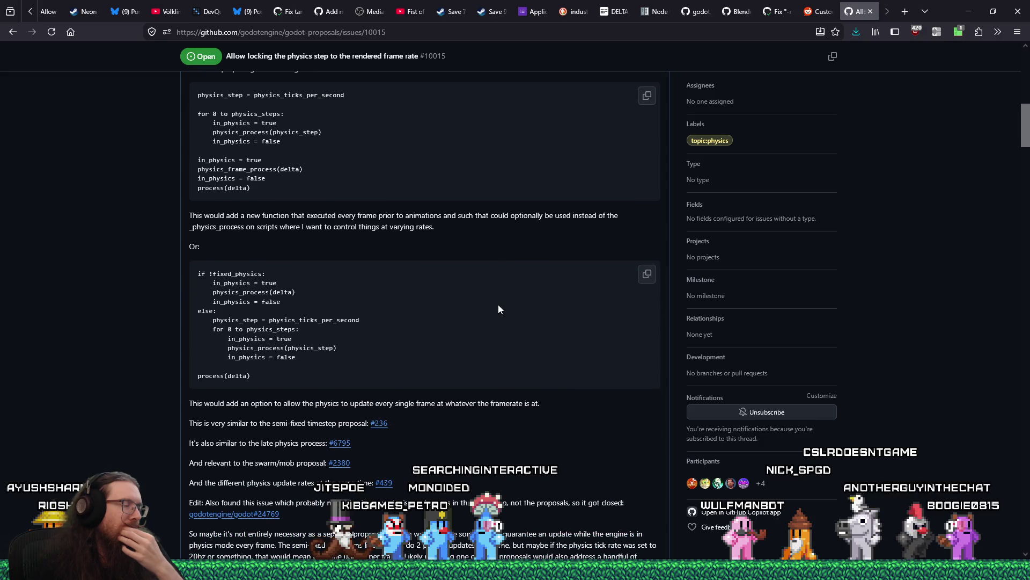
scroll(499, 306, down, 2)
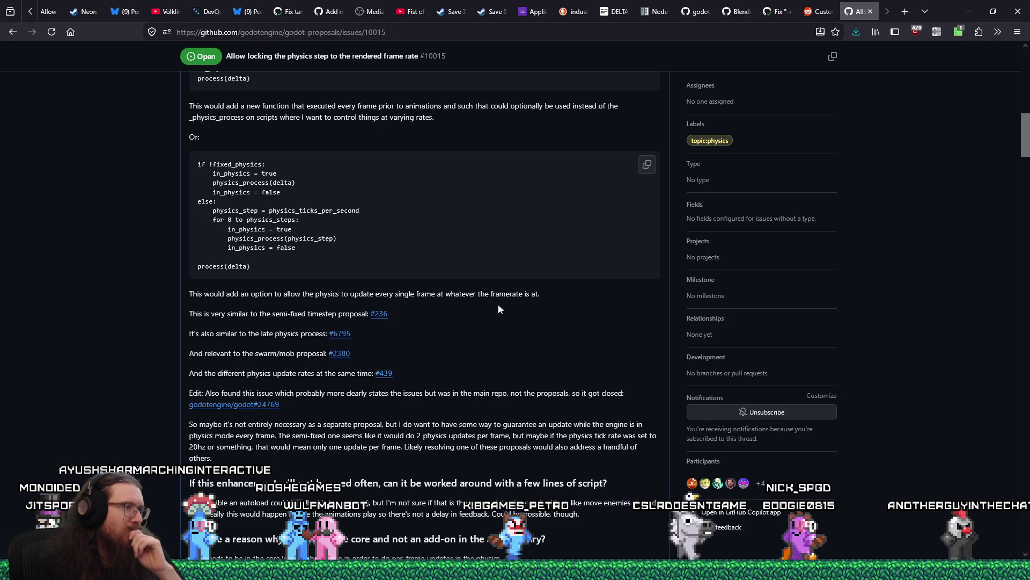
scroll(498, 305, down, 1)
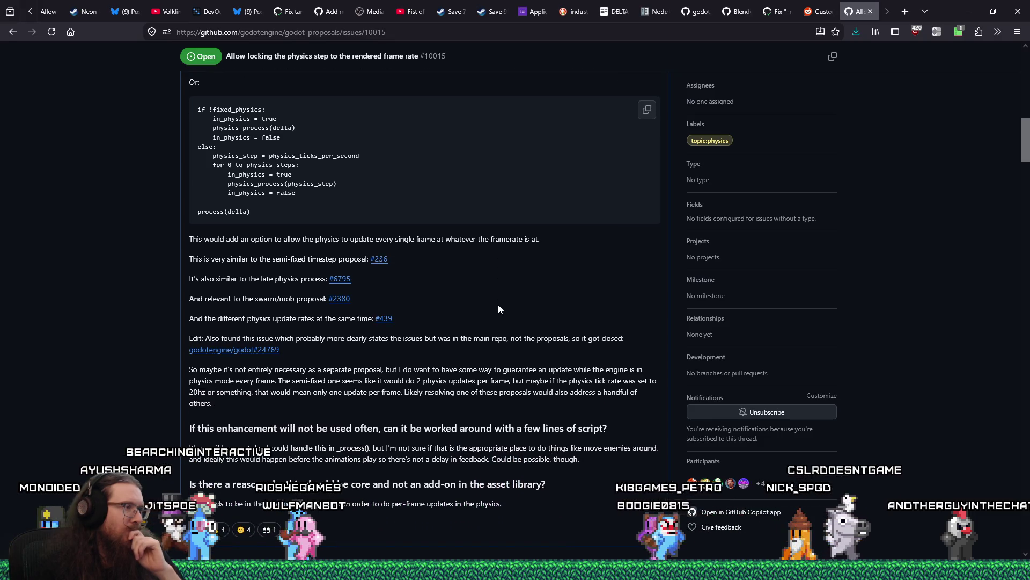
scroll(498, 308, down, 1)
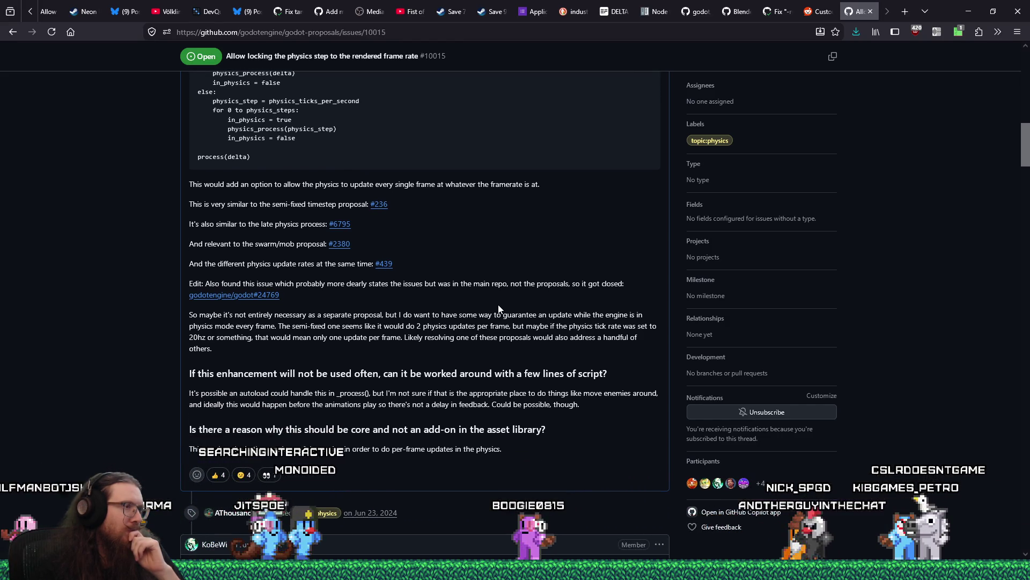
scroll(498, 308, down, 5)
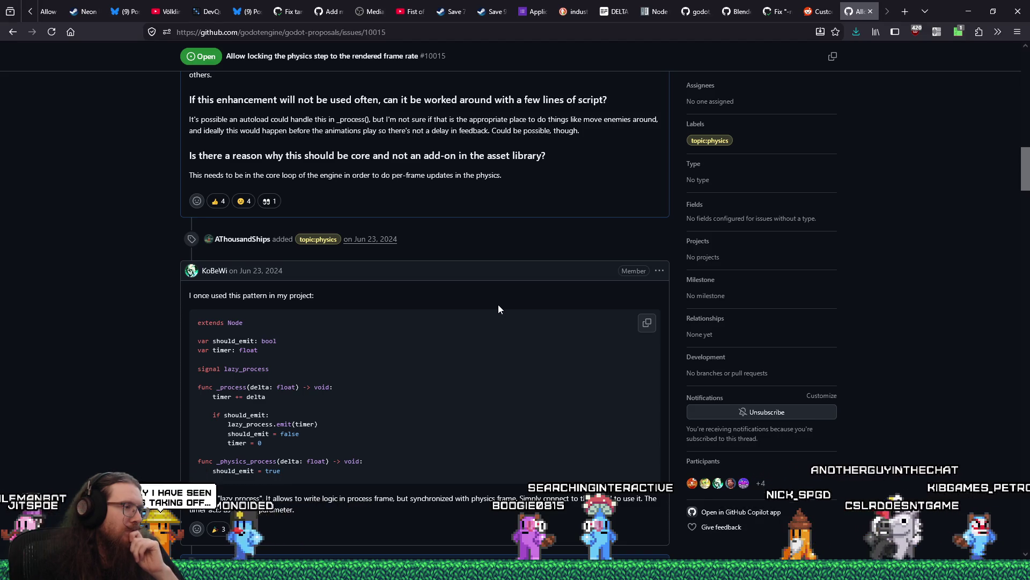
scroll(498, 309, down, 1)
scroll(498, 308, down, 2)
scroll(498, 308, down, 1)
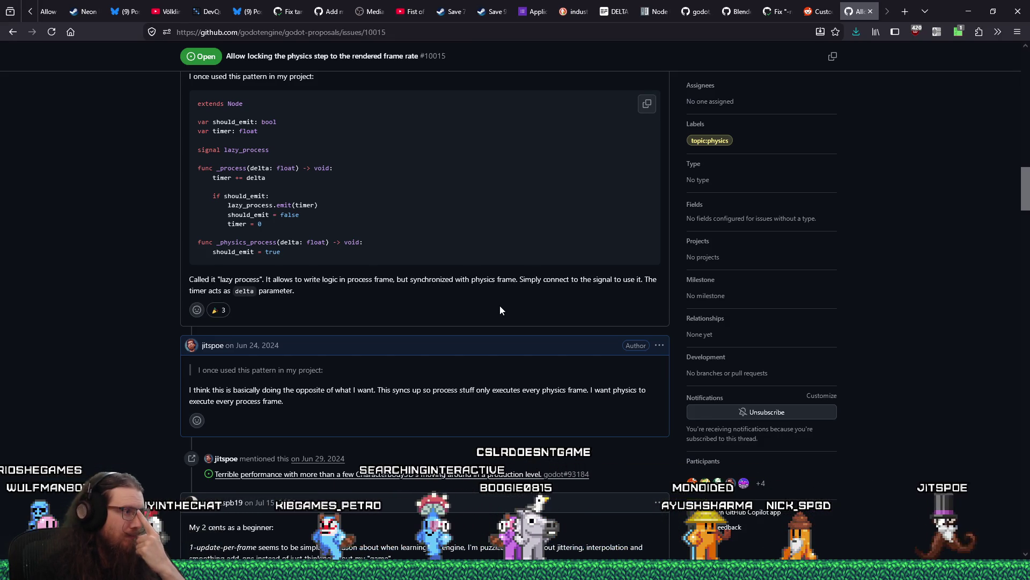
scroll(500, 310, down, 3)
scroll(500, 310, down, 2)
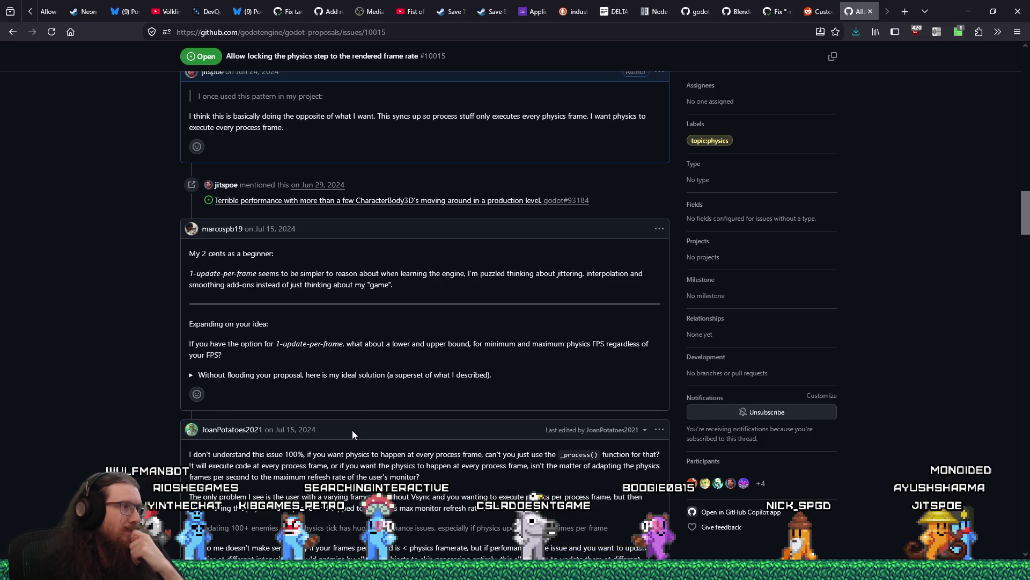
scroll(352, 430, down, 4)
scroll(353, 433, down, 20)
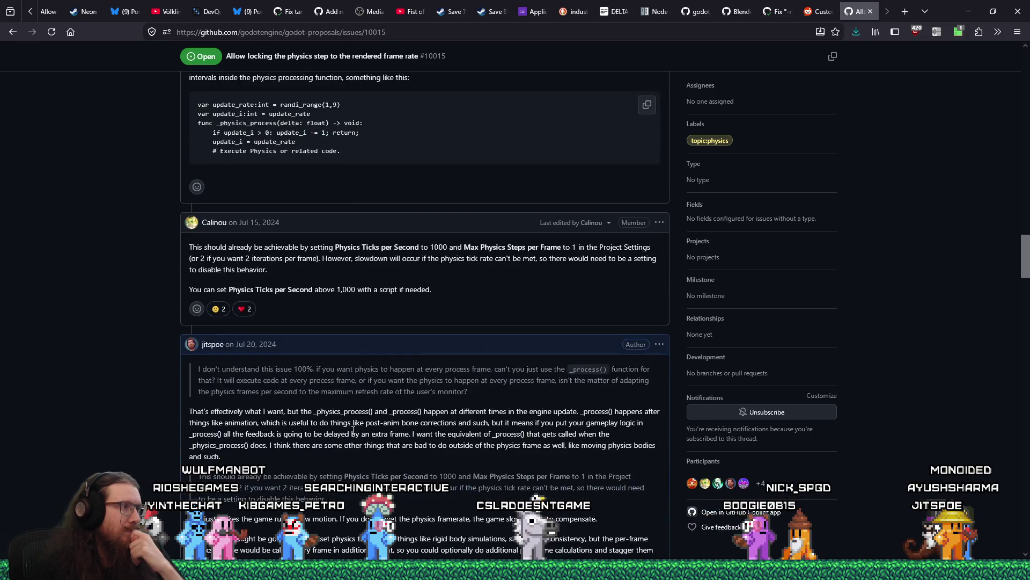
scroll(353, 434, down, 20)
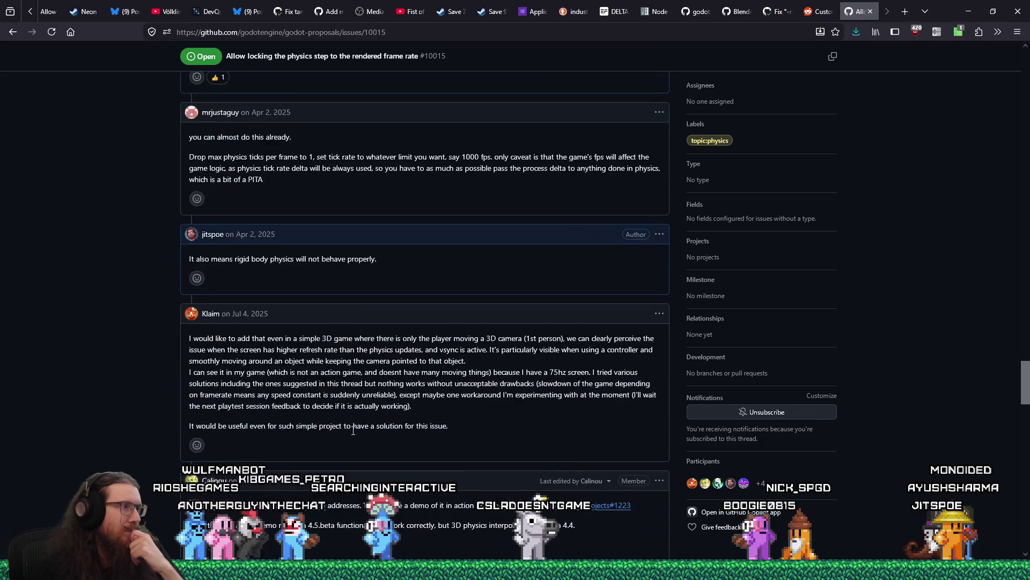
scroll(352, 434, down, 20)
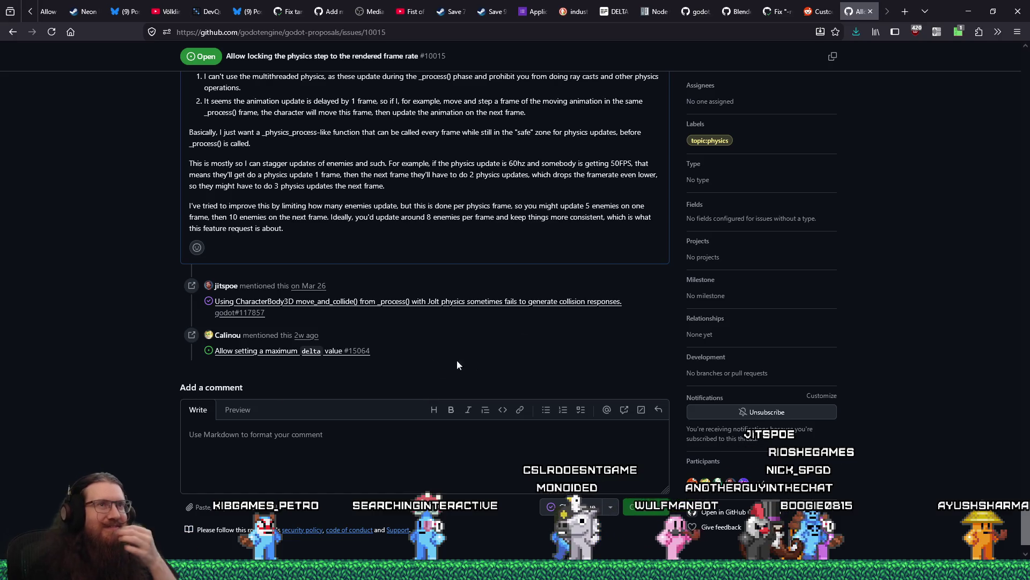
key(ctrl+shift+Tab)
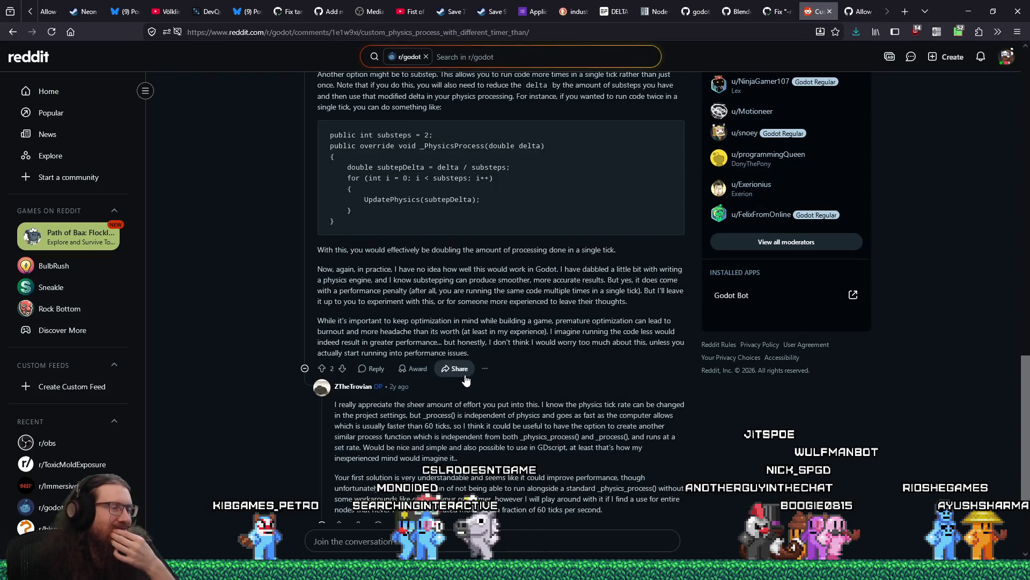
Step: Scroll to the top of the custom _physics_process() Reddit thread, then close it
scroll(610, 424, up, 4)
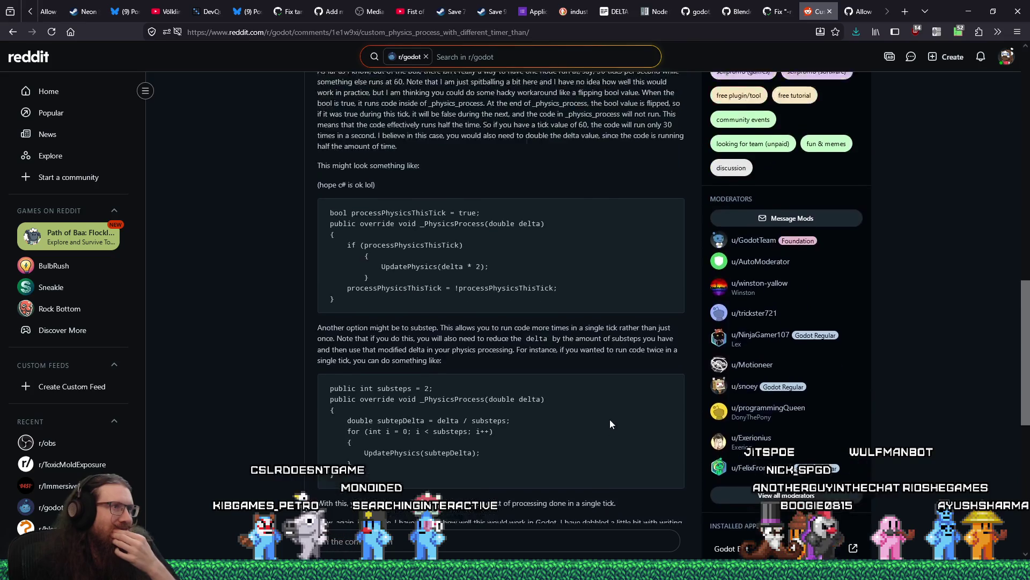
scroll(610, 424, up, 15)
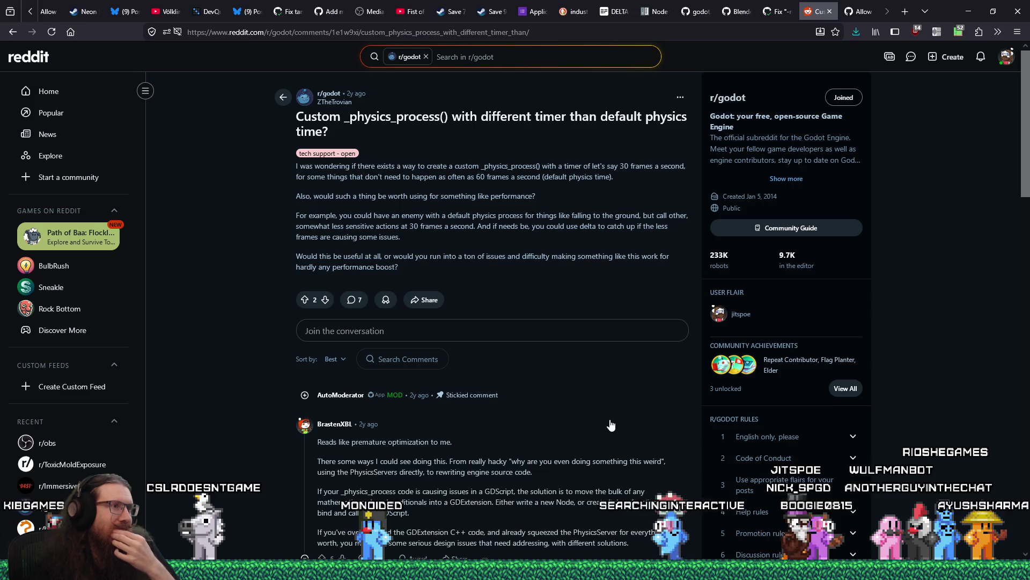
click(833, 13)
Step: Close the physics-step proposal and look over the -rigid stripping fix PR #121118
click(833, 13)
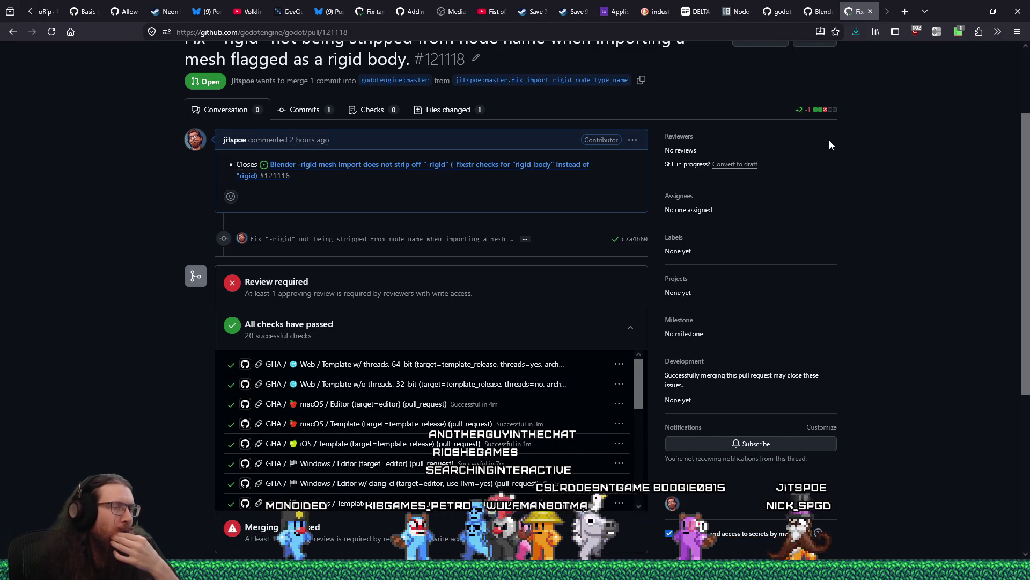
scroll(579, 326, up, 3)
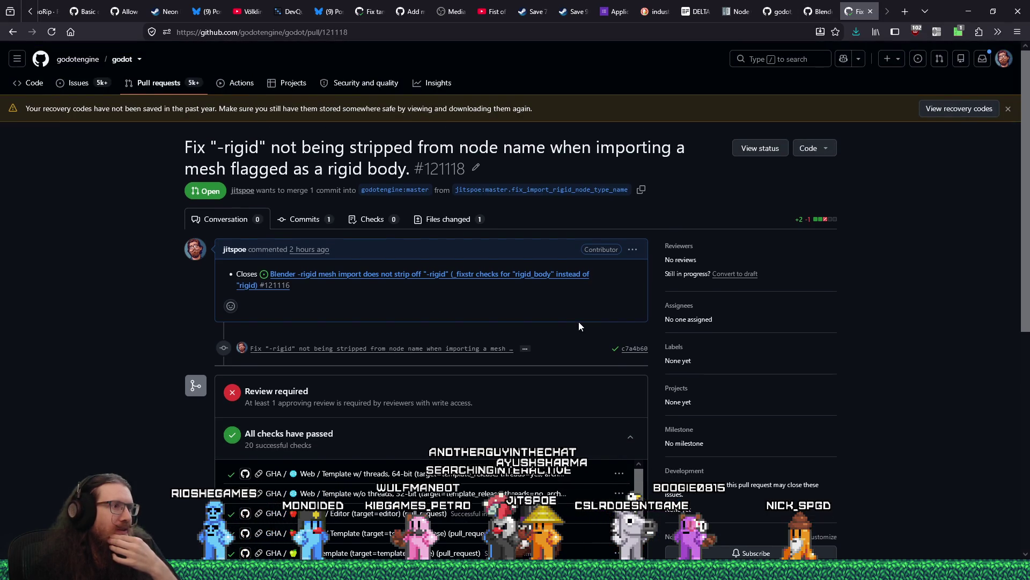
scroll(578, 325, down, 3)
scroll(579, 325, down, 3)
scroll(578, 326, up, 6)
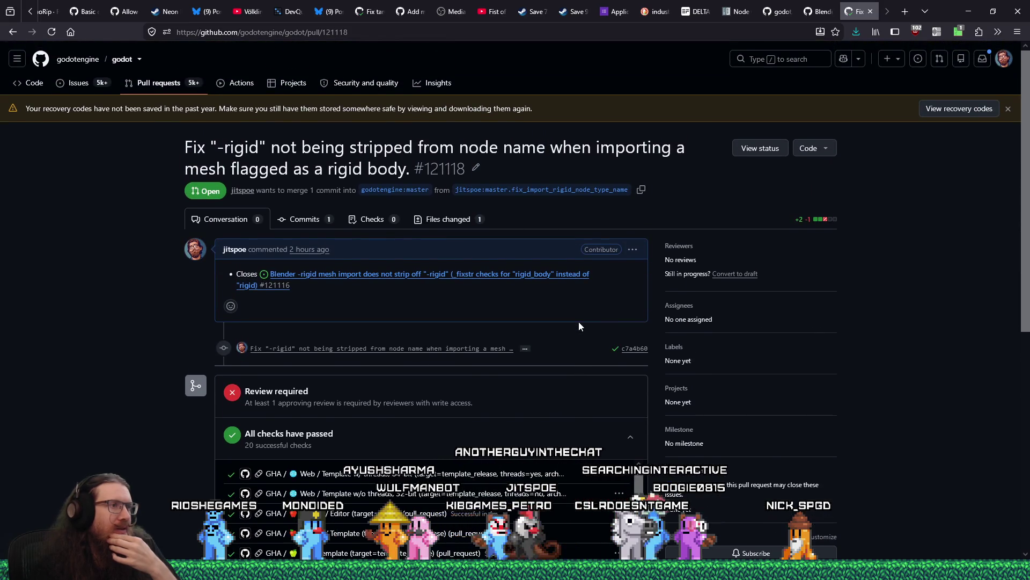
click(818, 10)
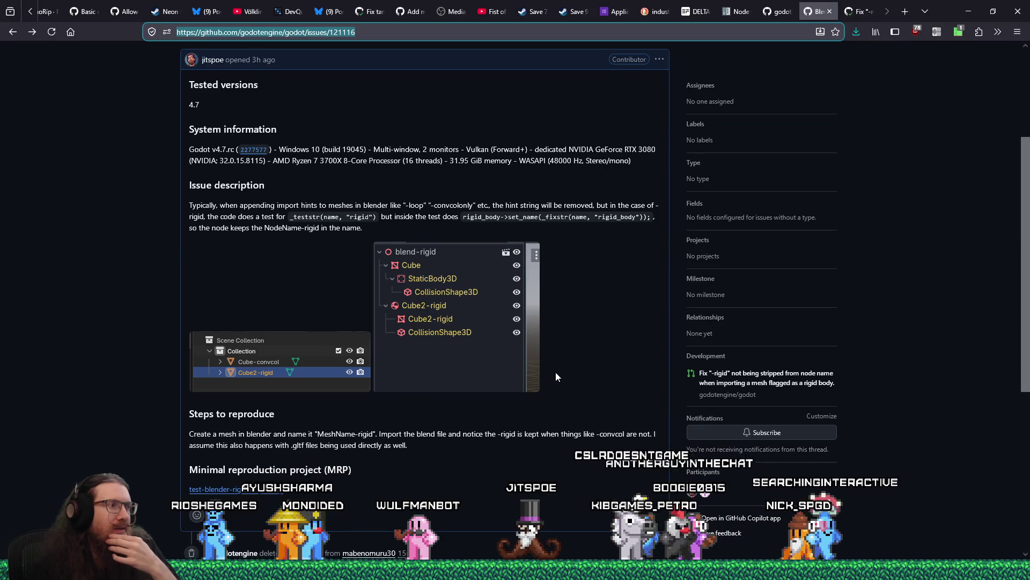
Step: Scroll through issue #121116, then open the godot issues list in a new tab
scroll(555, 372, down, 4)
scroll(555, 375, up, 1)
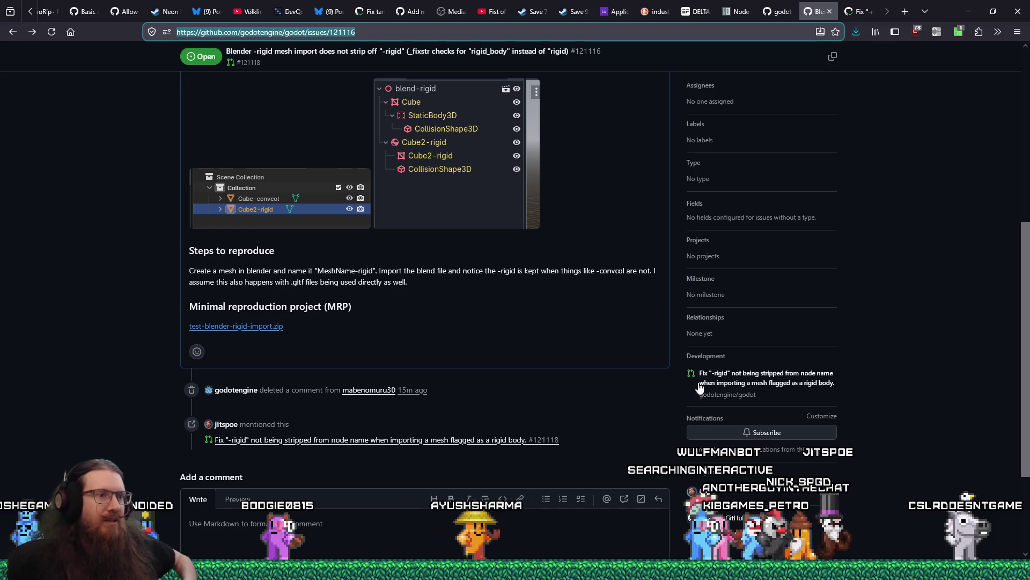
scroll(778, 365, up, 6)
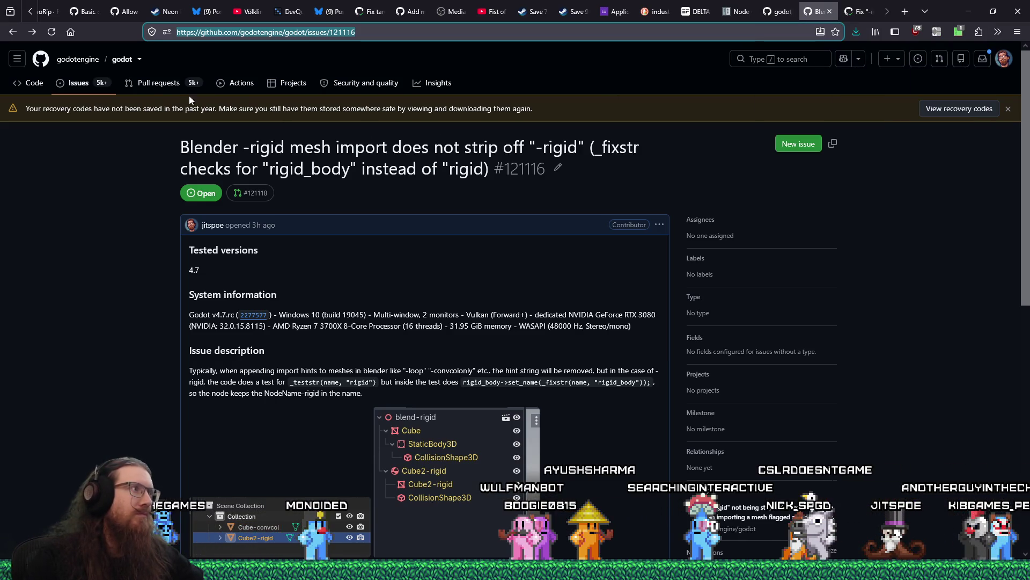
middle_click(82, 85)
Step: Search godot issues for substep and open #82535 on ShapeCast3D precision
click(848, 14)
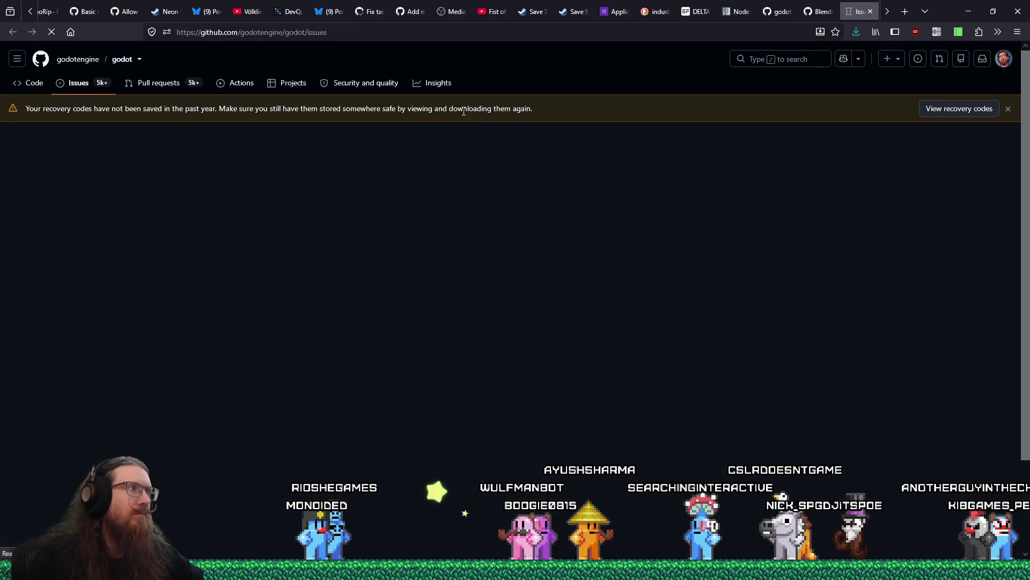
click(360, 200)
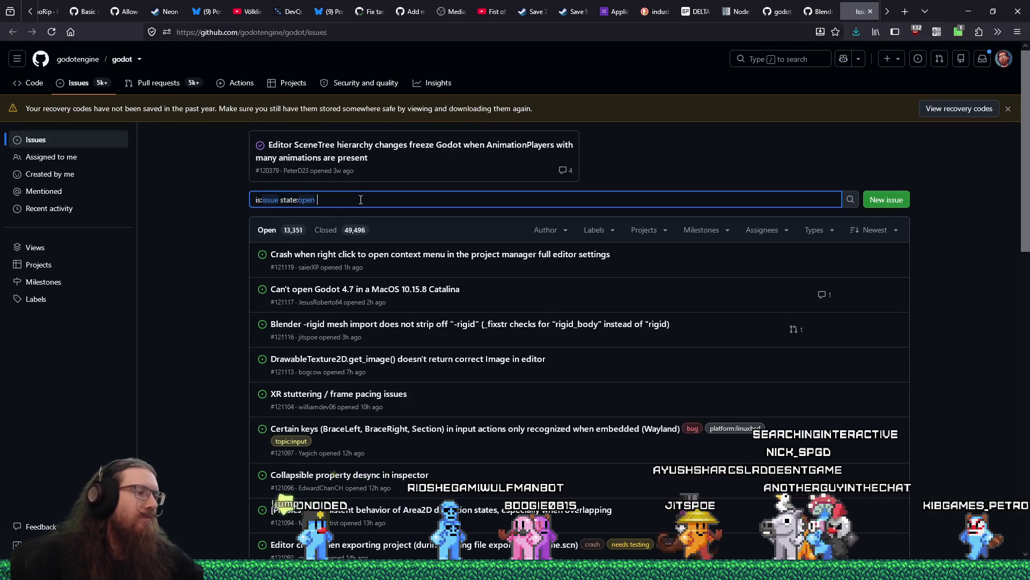
text(substep)
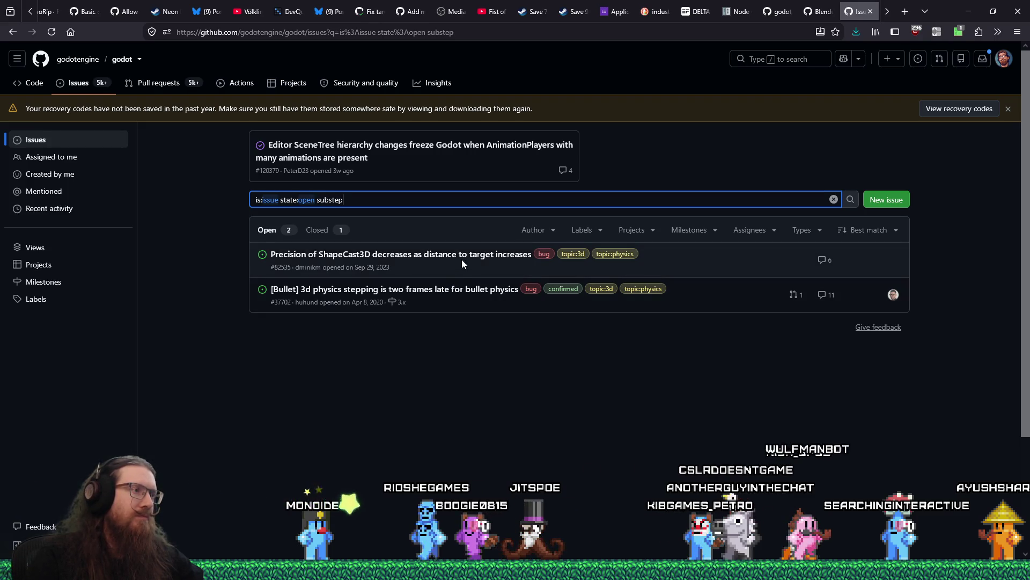
mouse_move(466, 260)
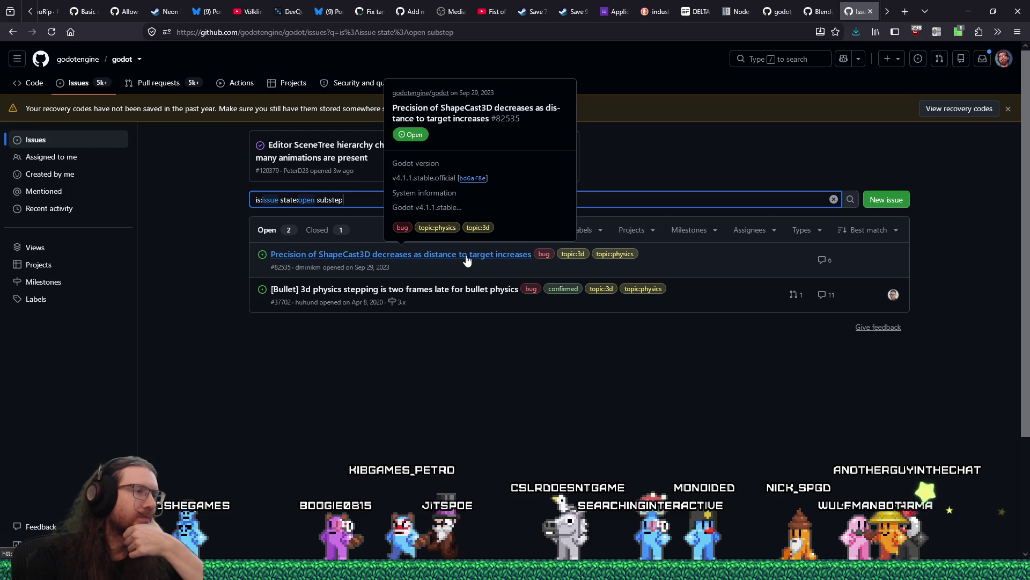
click(466, 258)
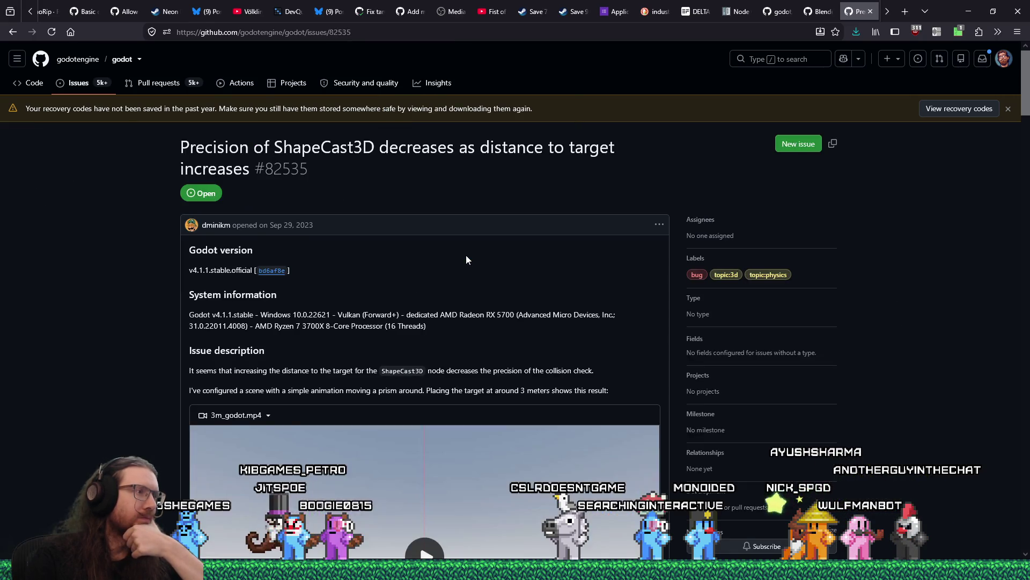
Step: Play the 3m, 10m and 100m comparison videos in issue #82535
scroll(466, 260, down, 10)
scroll(466, 260, up, 3)
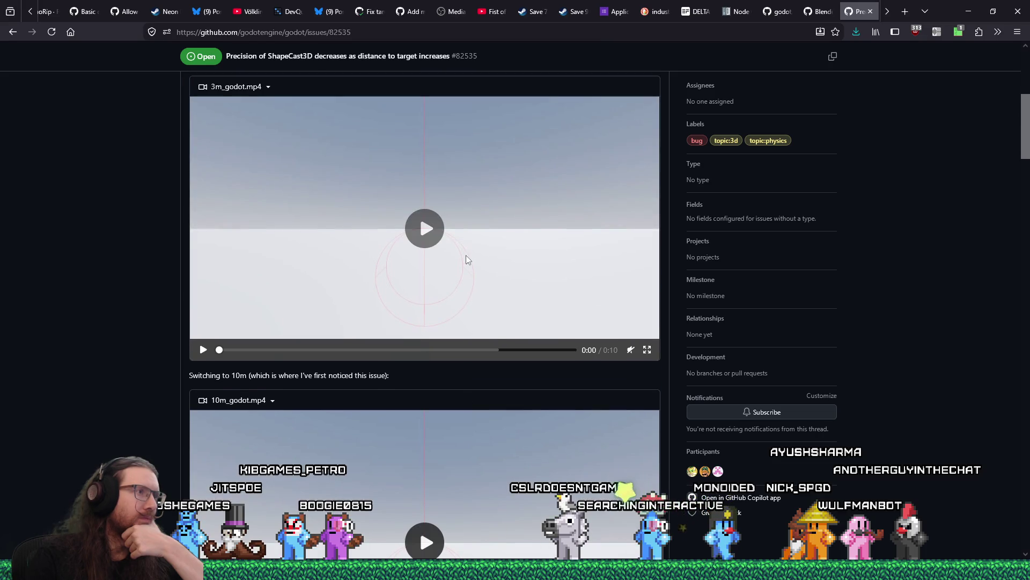
click(465, 261)
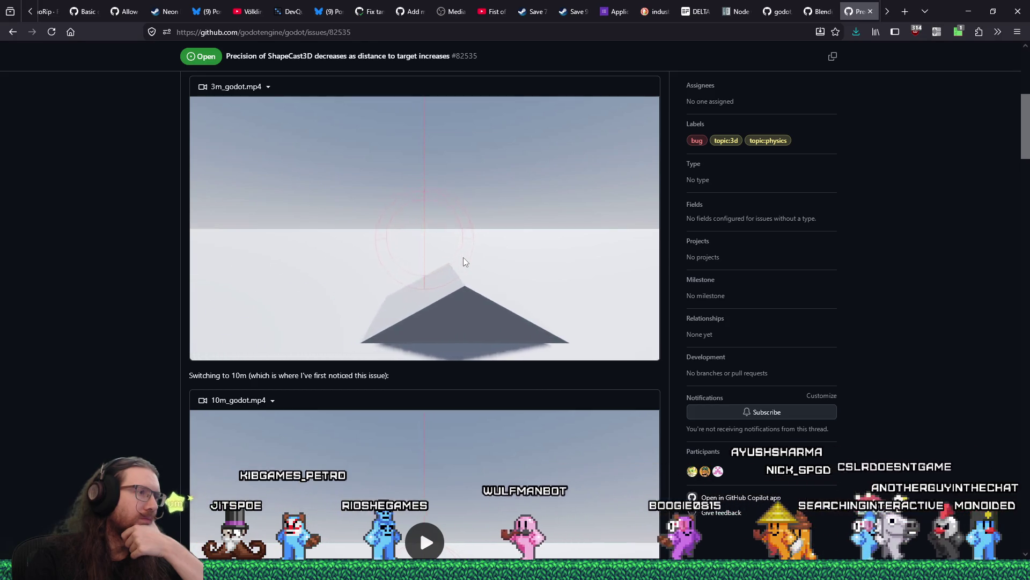
scroll(463, 257, down, 3)
click(427, 358)
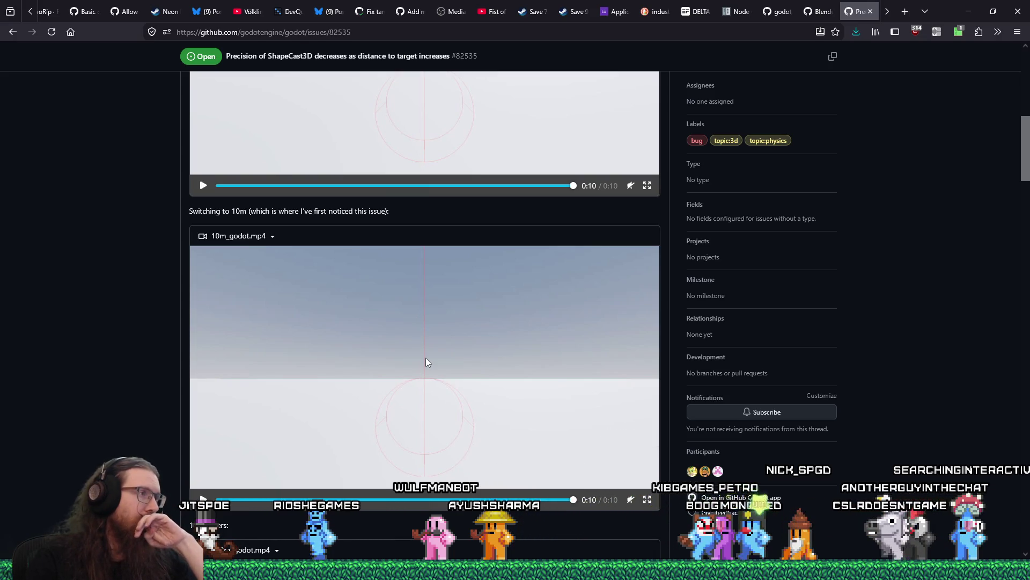
scroll(427, 362, down, 6)
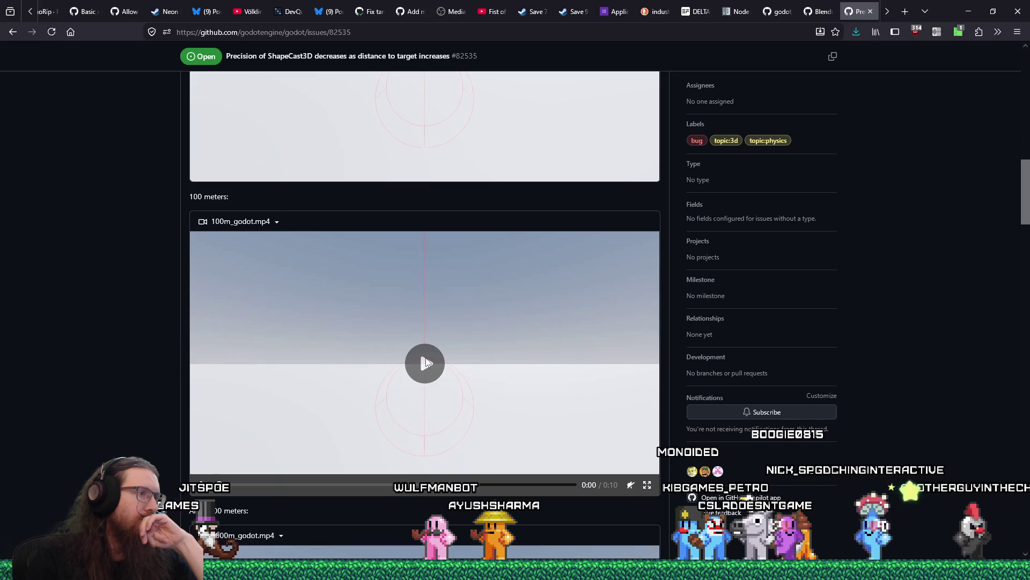
click(426, 362)
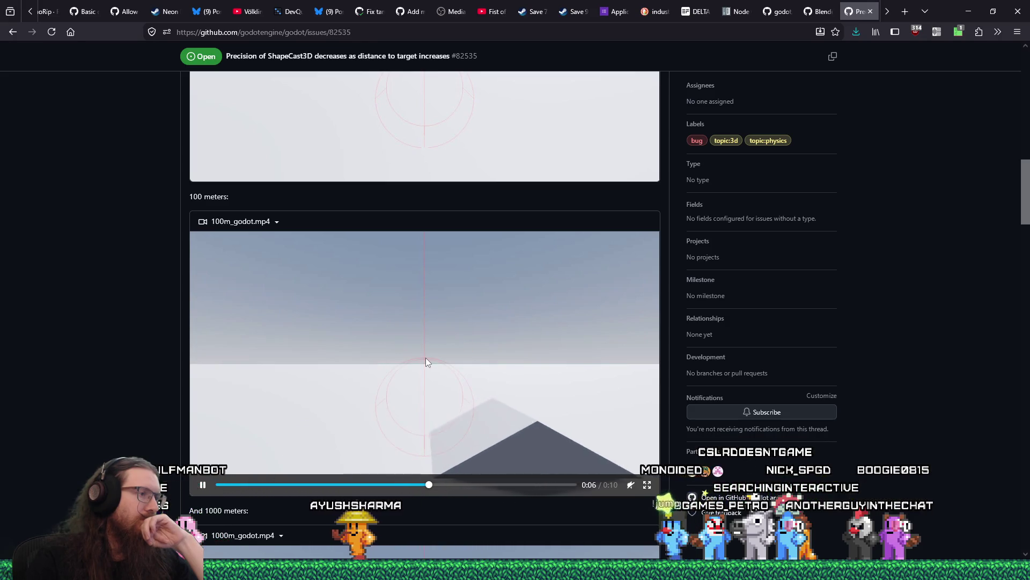
Step: Play the 1000m and Jolt comparison videos, then scroll down to the repro project and comments
scroll(426, 359, down, 4)
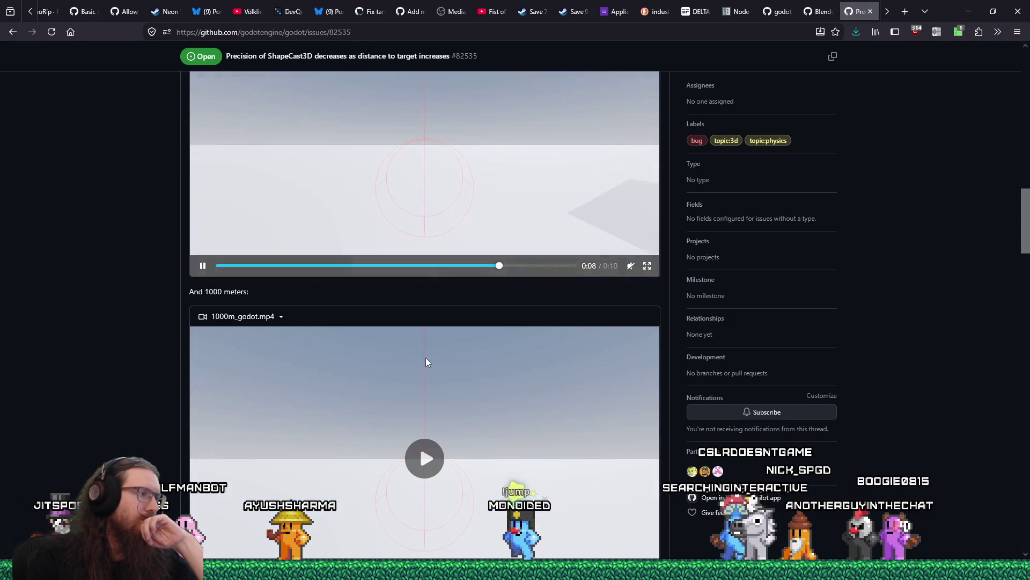
scroll(426, 362, down, 3)
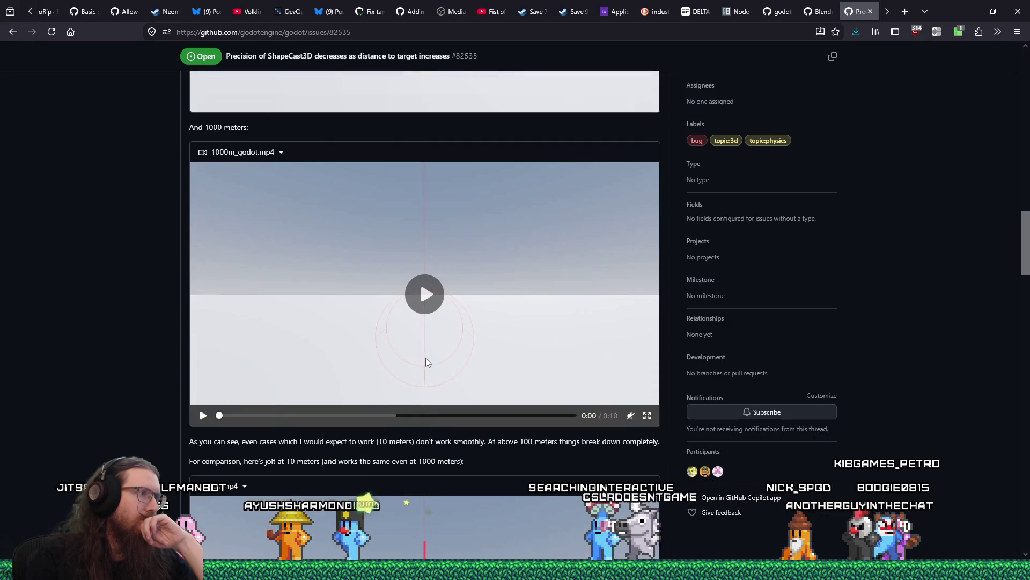
click(430, 322)
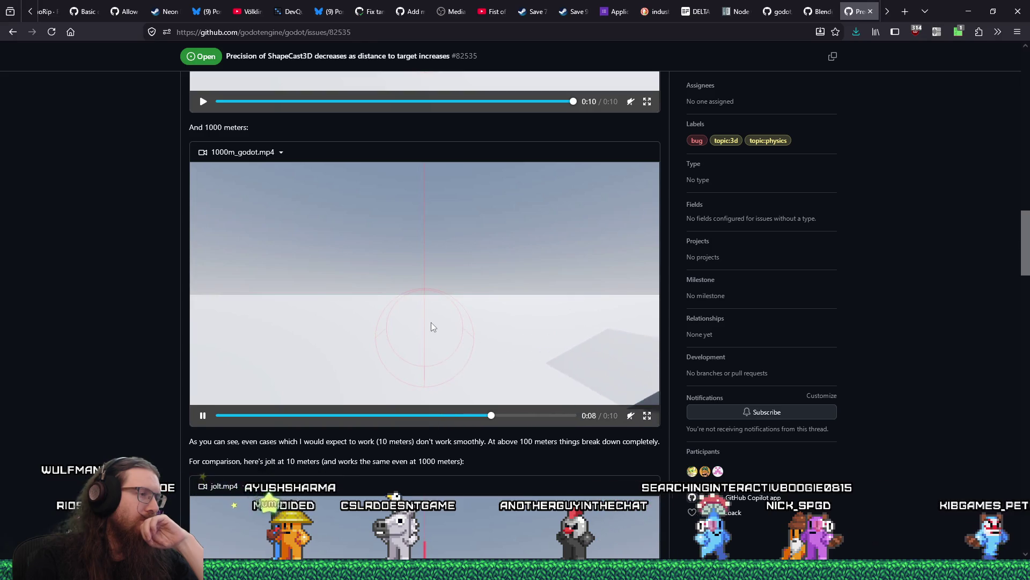
scroll(431, 322, down, 2)
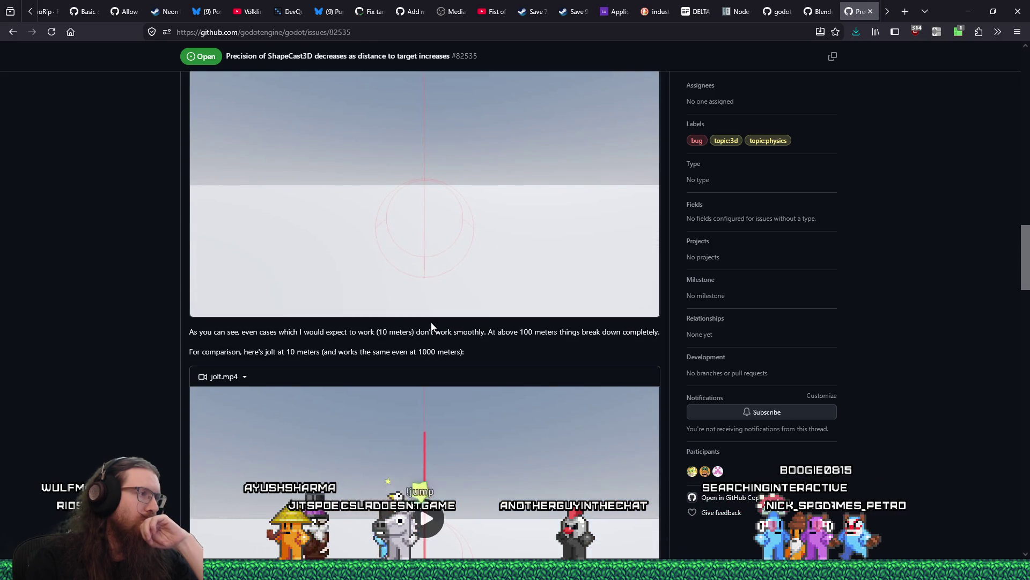
scroll(431, 326, down, 2)
scroll(433, 327, down, 1)
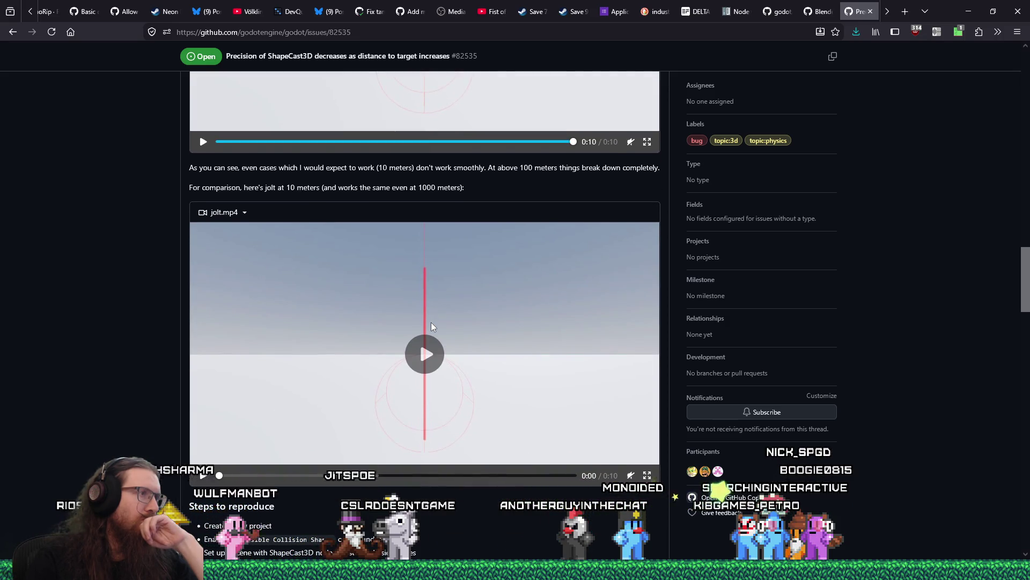
click(431, 322)
scroll(431, 323, down, 1)
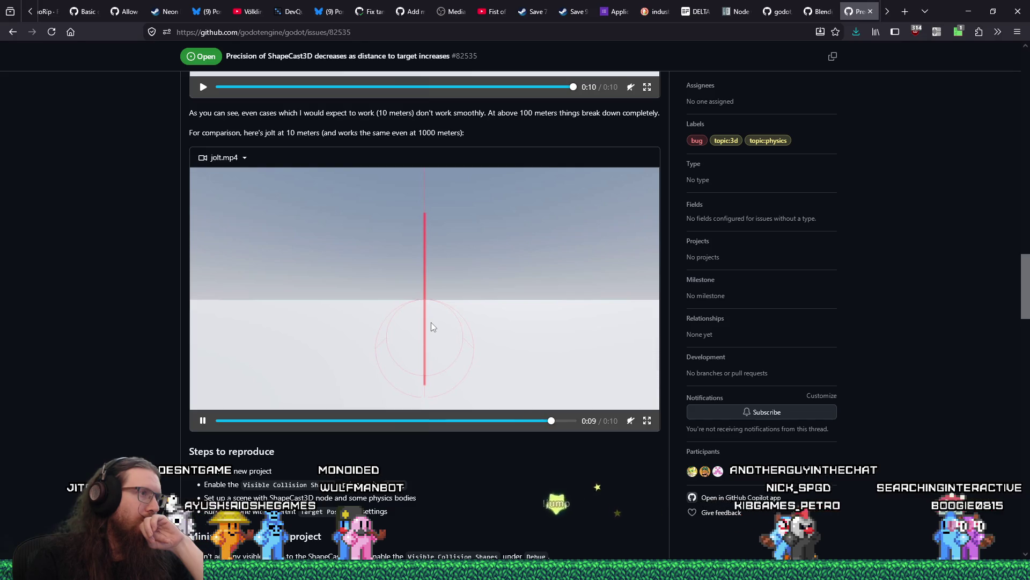
scroll(431, 323, down, 3)
scroll(431, 326, down, 3)
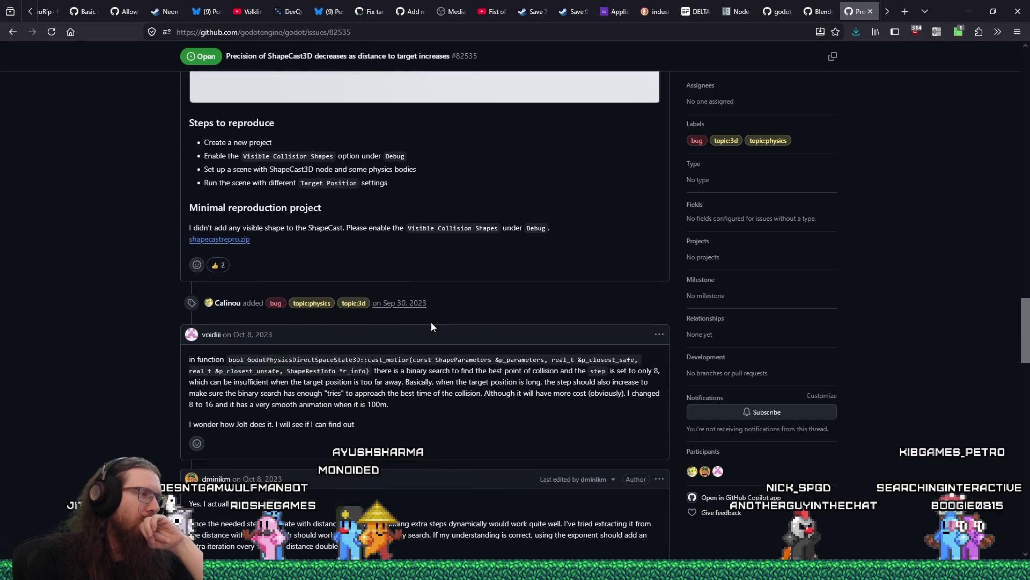
Step: Read down issue #82535's comments and play the frexp_10km.mp4 video
scroll(431, 326, down, 2)
scroll(431, 326, down, 2)
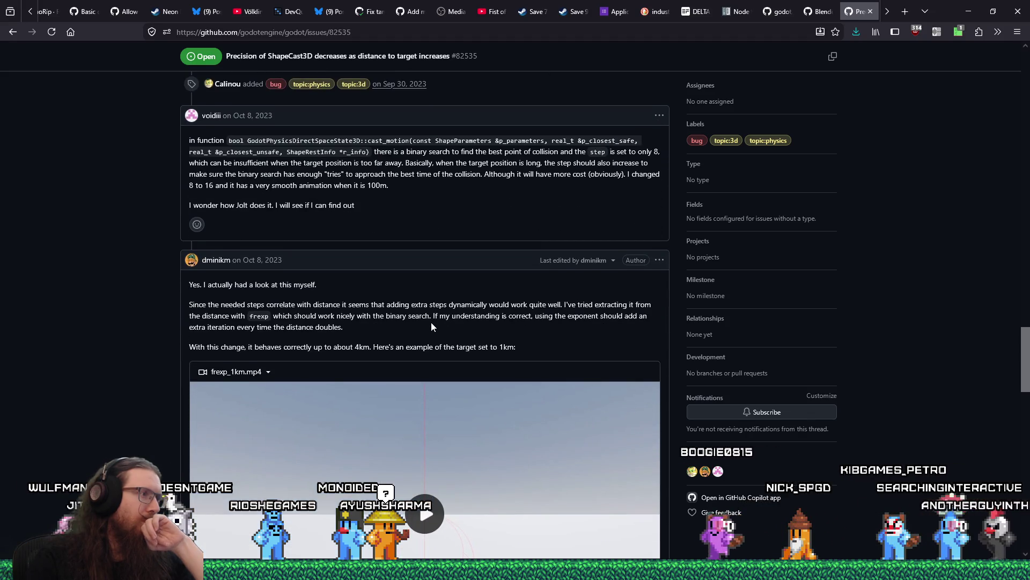
scroll(431, 326, down, 2)
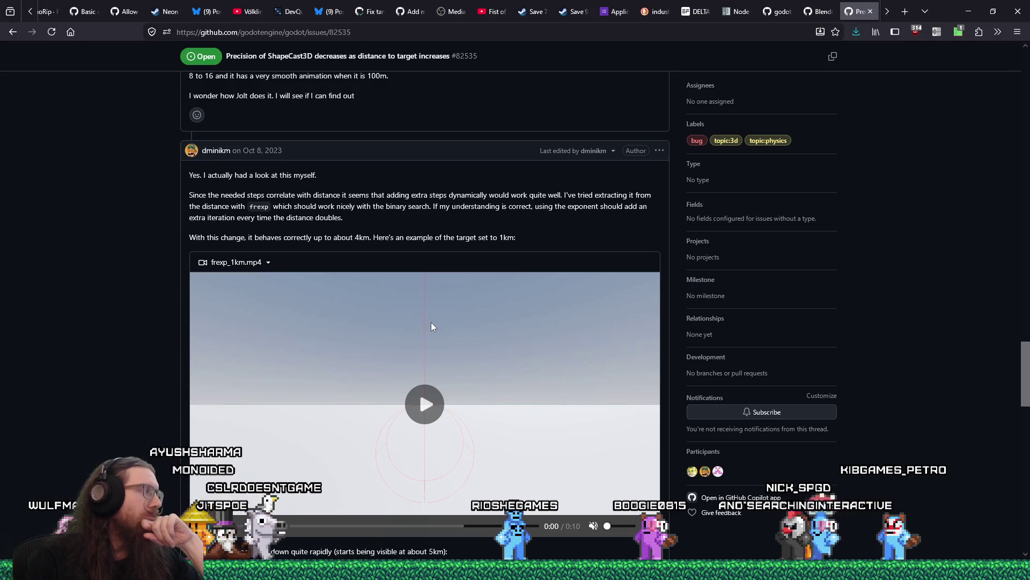
scroll(432, 326, down, 6)
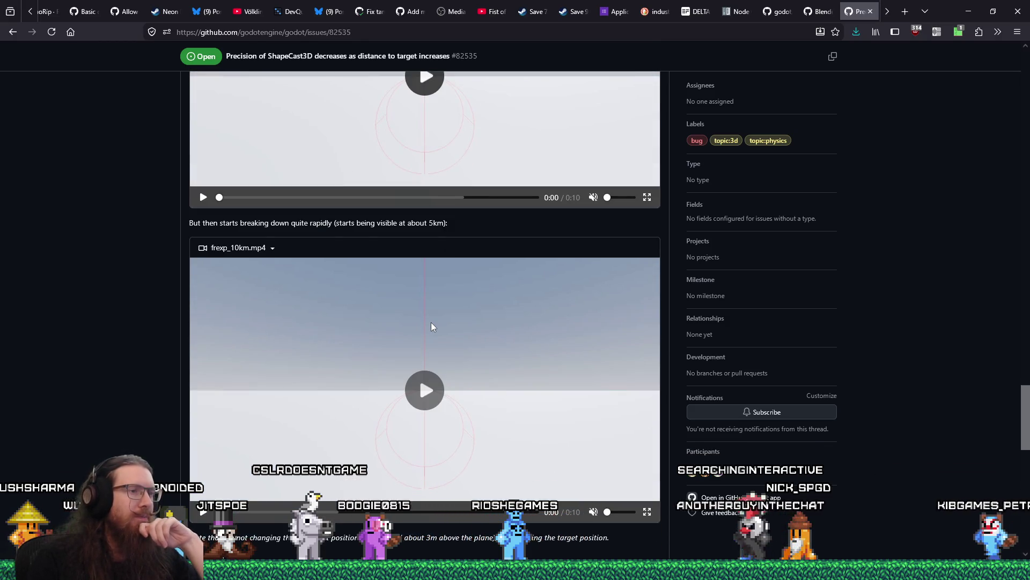
scroll(431, 323, down, 4)
scroll(434, 311, up, 2)
click(436, 300)
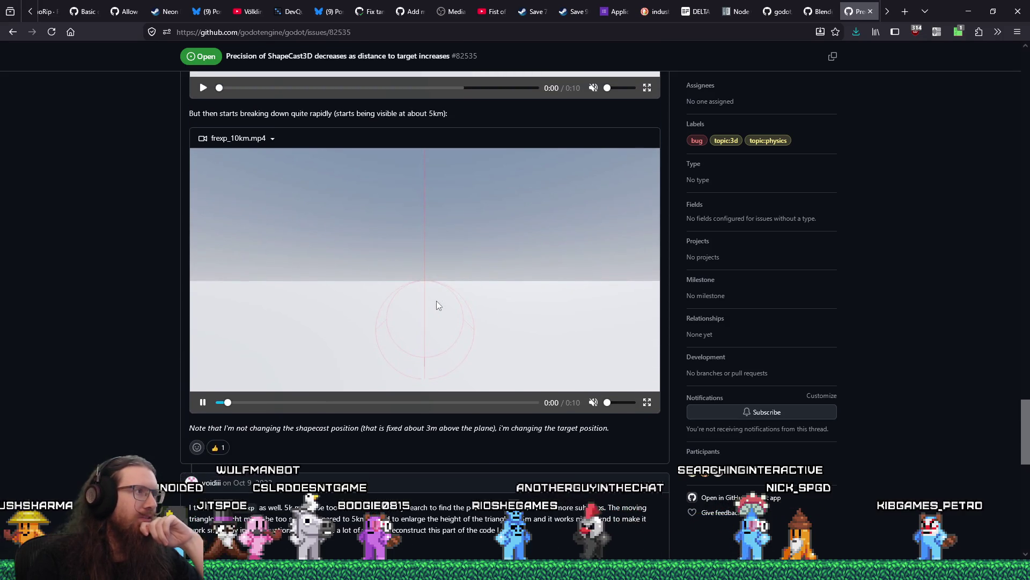
Step: Finish the comments on REAL_T_IS_DOUBLE builds, then go back to the substep search results
scroll(437, 301, up, 1)
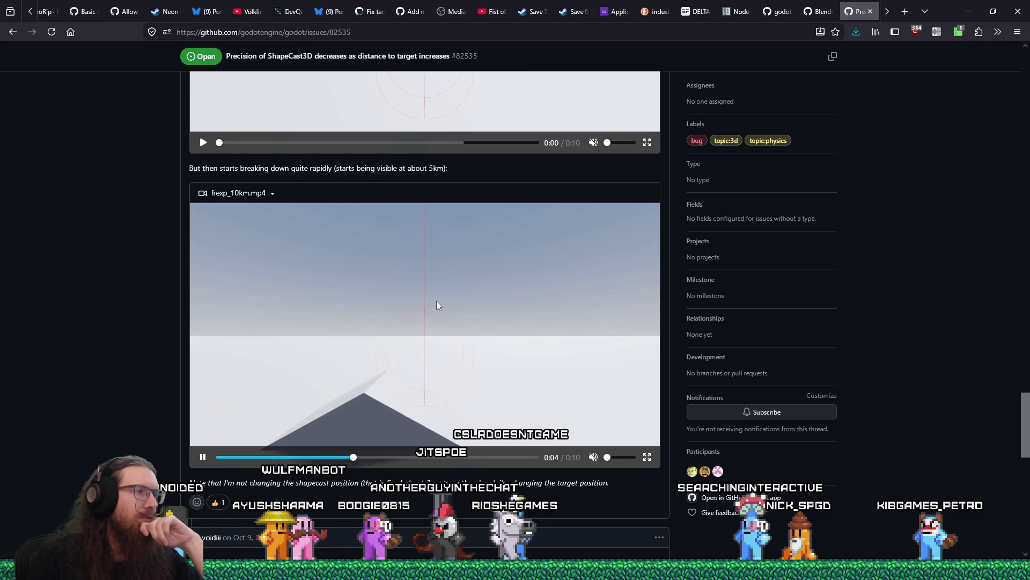
scroll(436, 305, up, 8)
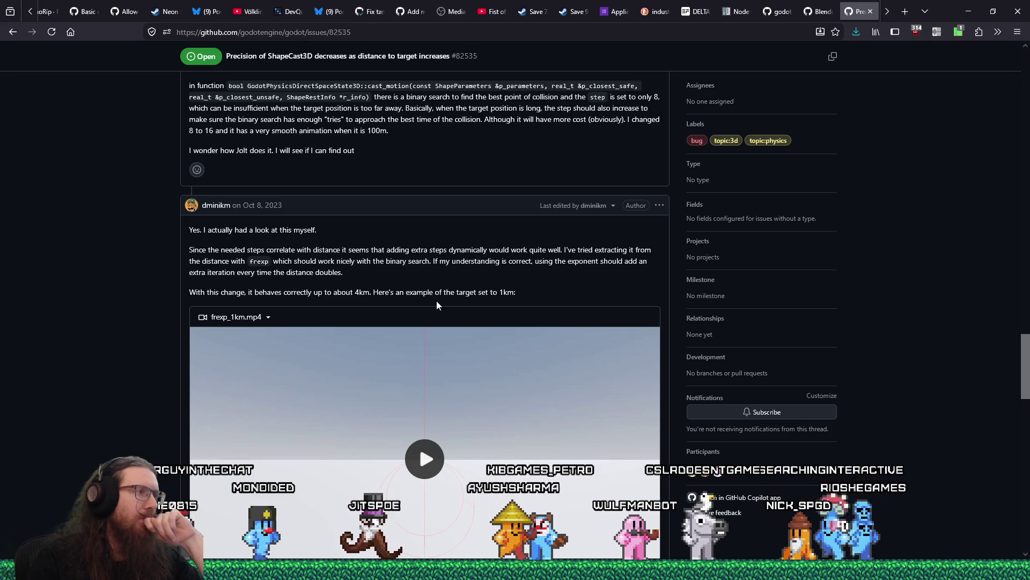
scroll(436, 304, down, 8)
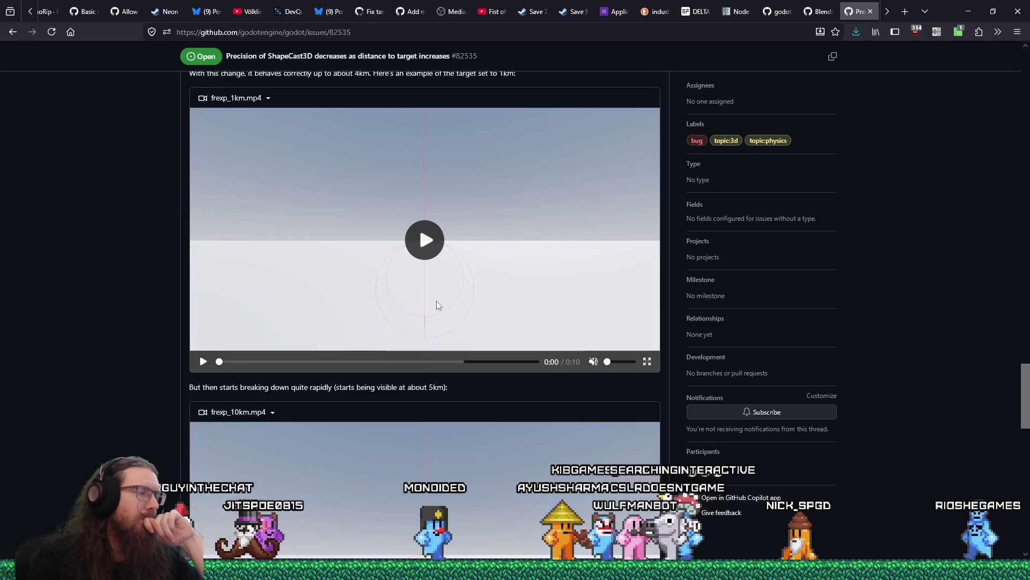
scroll(437, 303, down, 5)
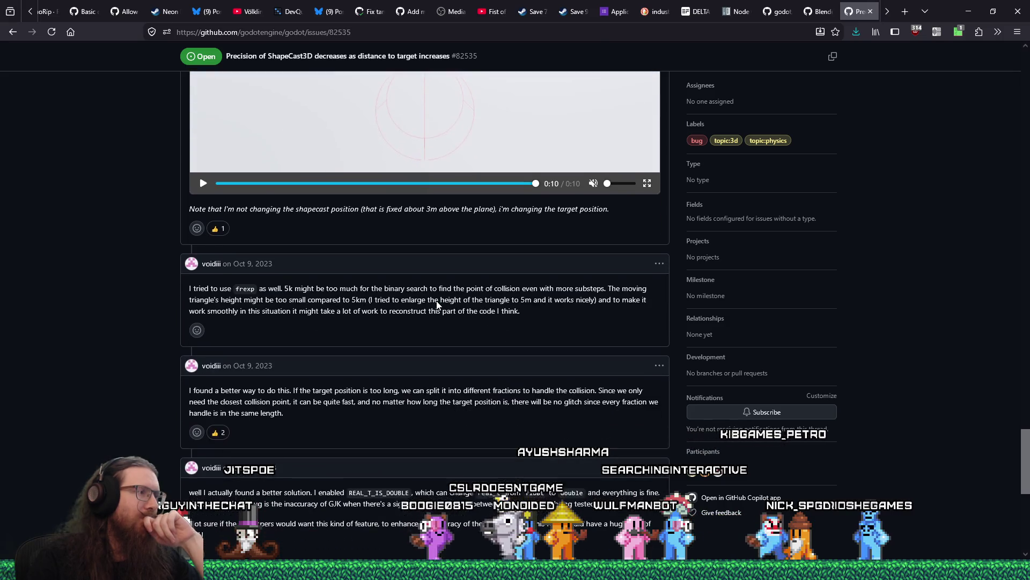
scroll(437, 304, down, 1)
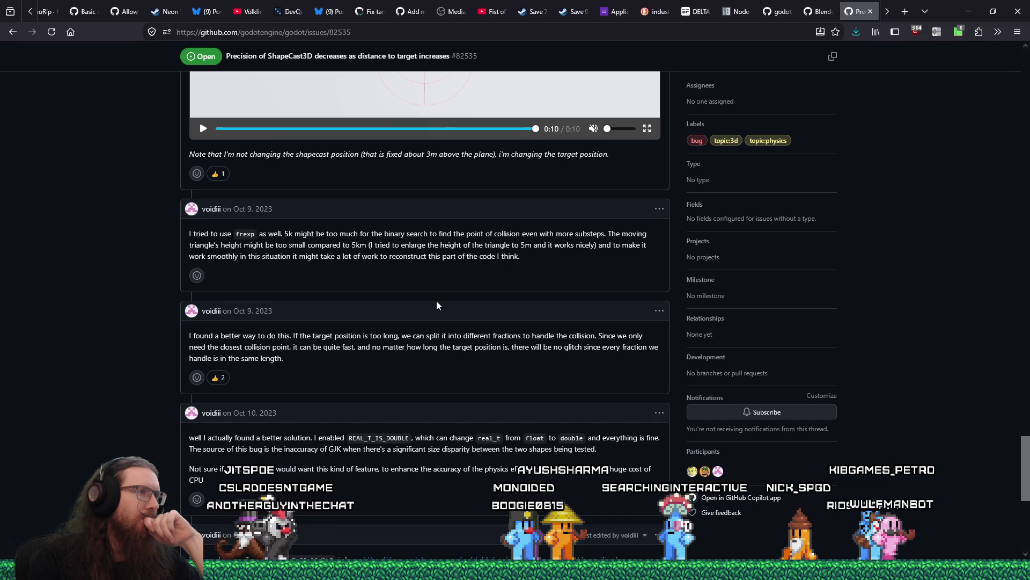
scroll(436, 304, down, 8)
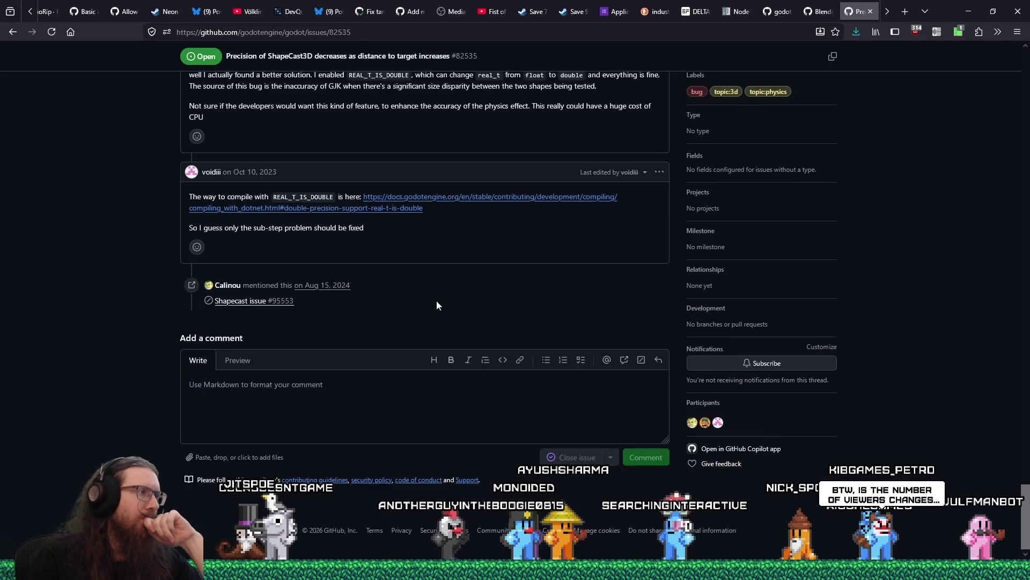
scroll(436, 303, up, 10)
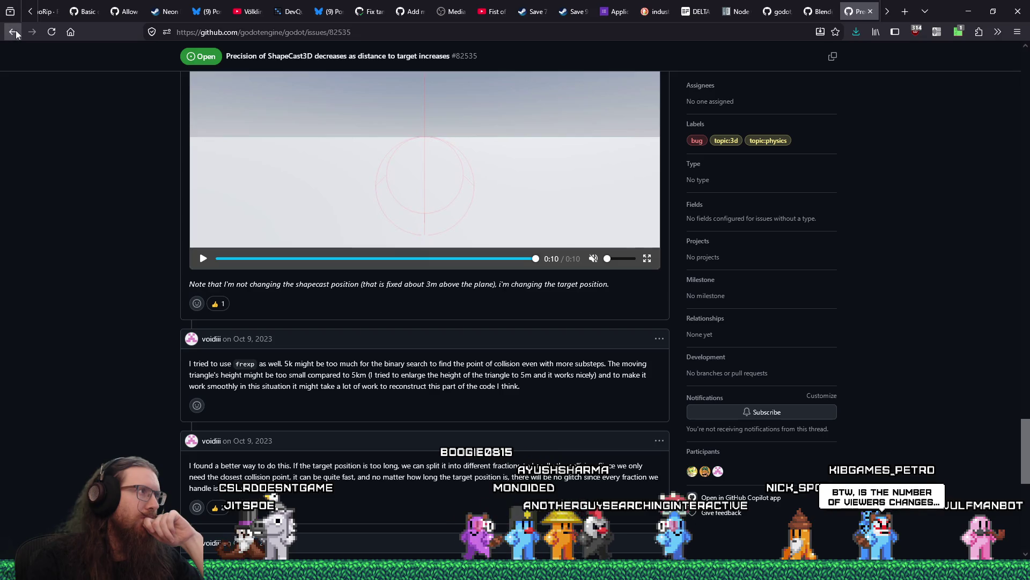
key(alt+Left)
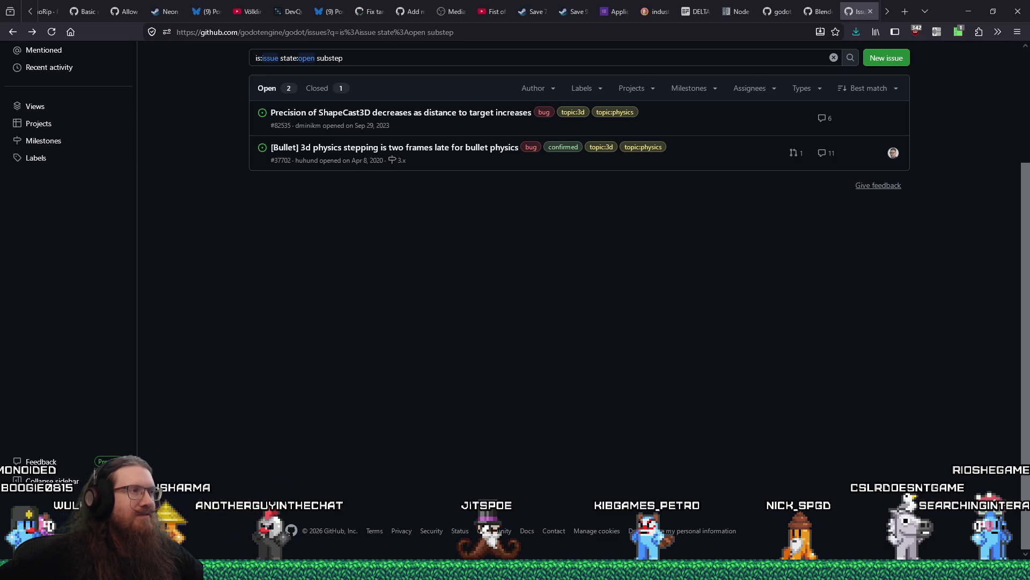
Step: Close the search tab to return to issue #121116 and bring up File Explorer's recent folders
key(ctrl+w)
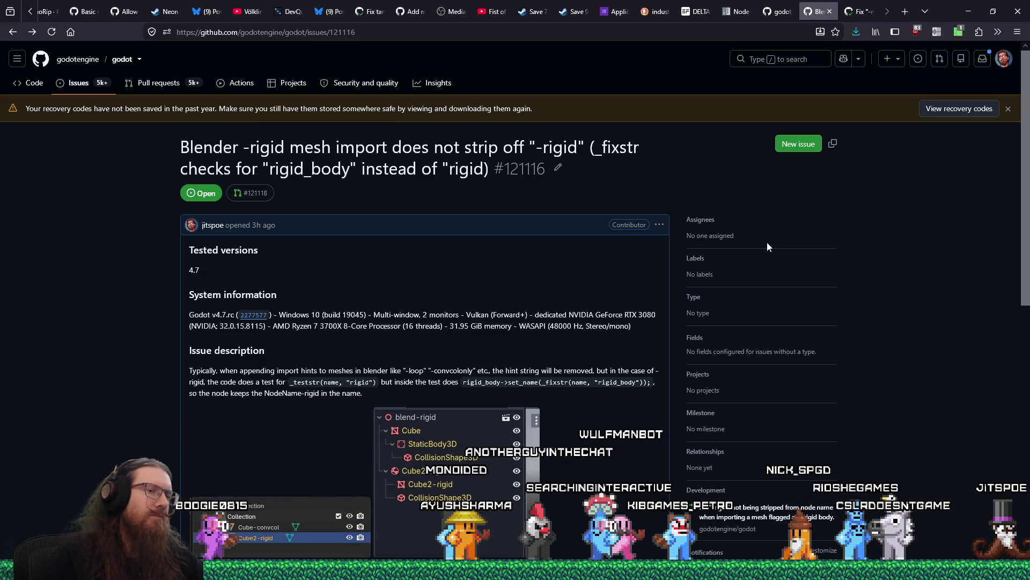
mouse_move(674, 570)
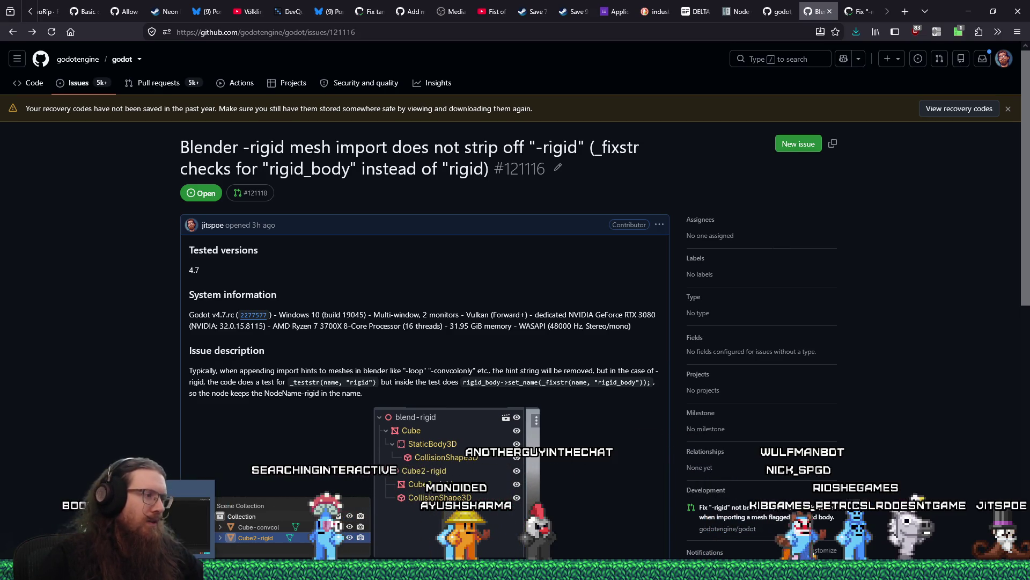
click(133, 570)
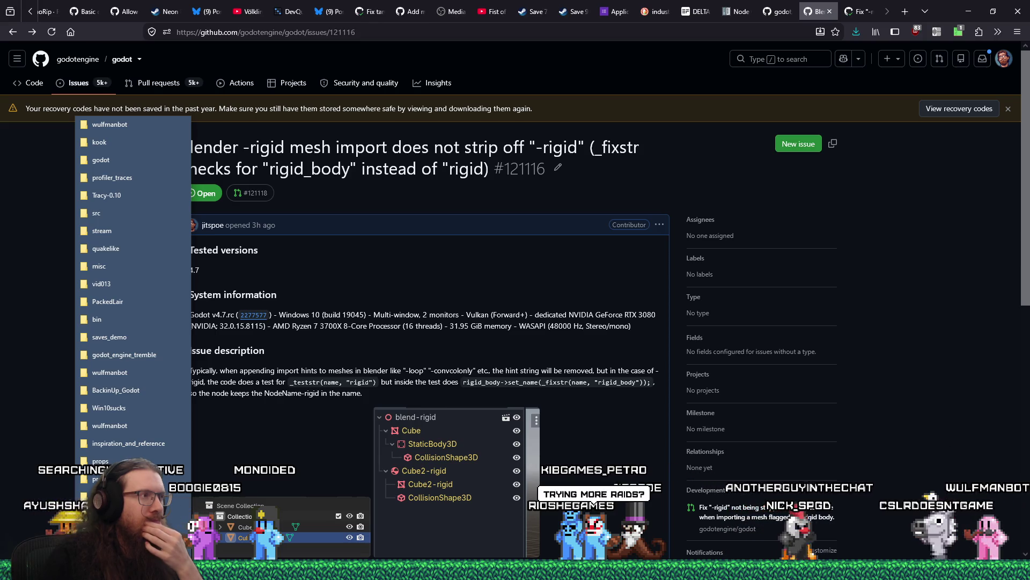
Step: Open the wulfmanbot folder and launch godot.windows.editor.x86_64.exe to load the Wulfmanbot project
click(138, 373)
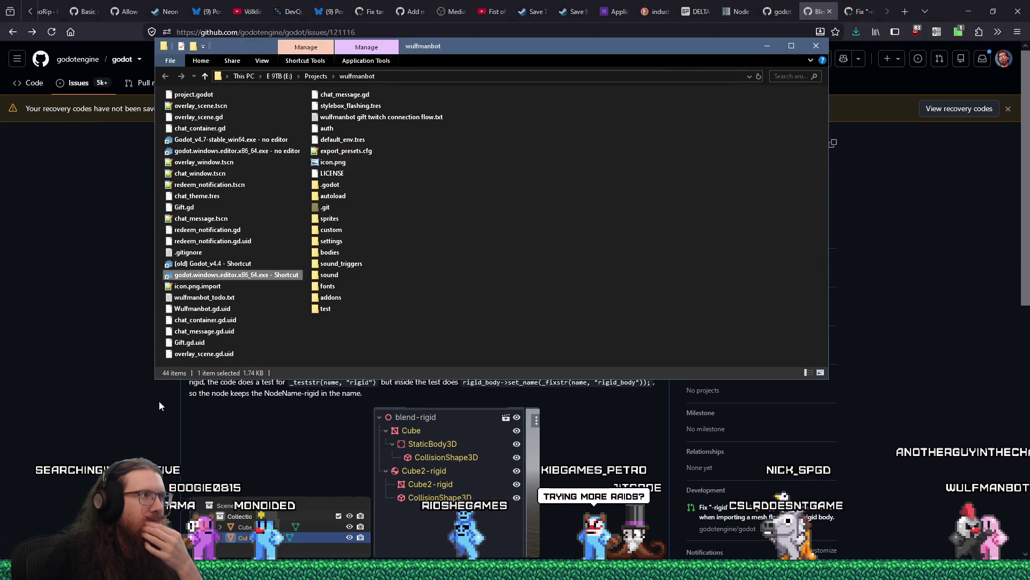
double_click(261, 277)
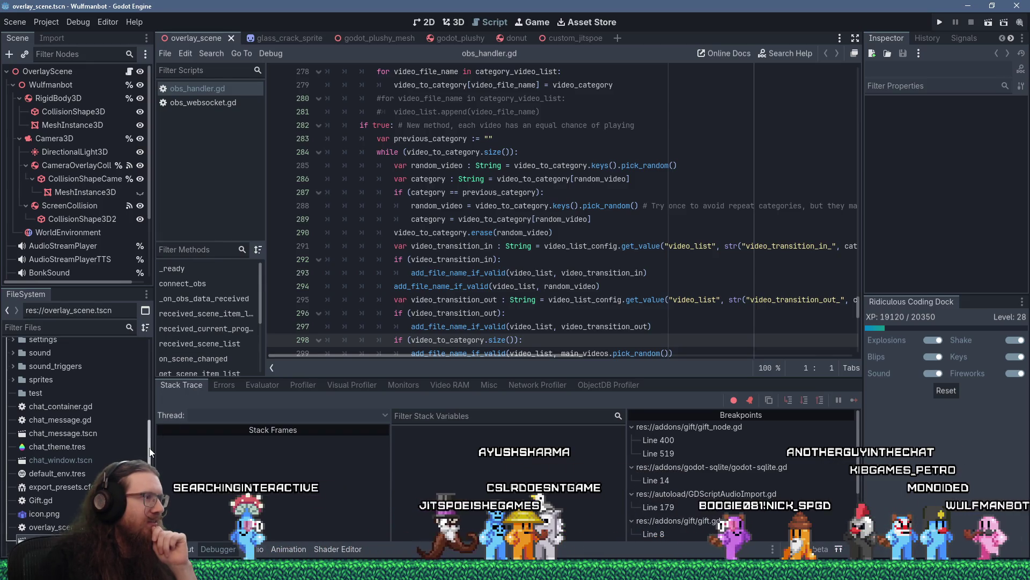
Step: Select the CameraOverlayCollider RigidBody3D and view overlay_scene in the 3D editor
drag(150, 452, 150, 366)
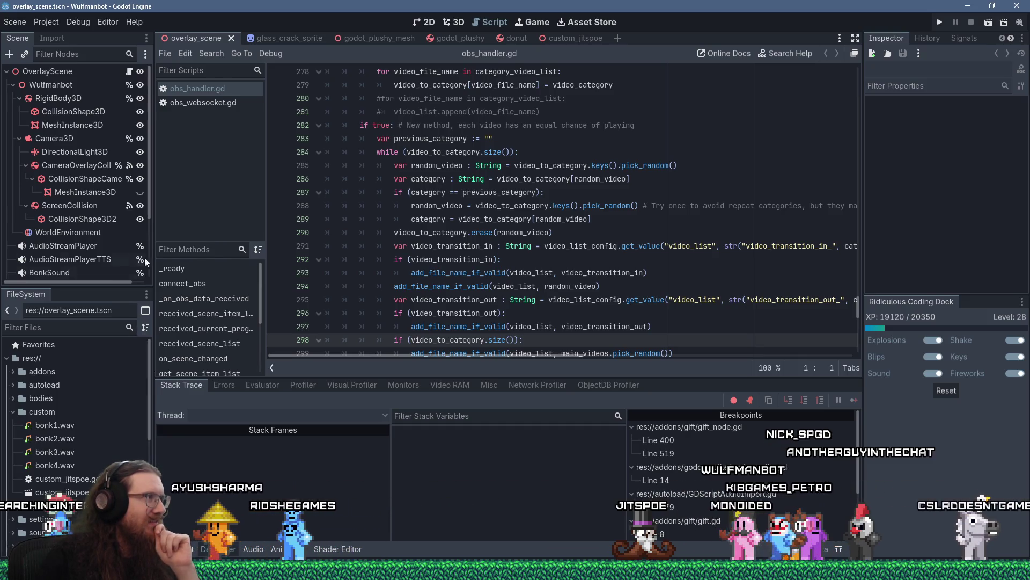
mouse_move(153, 205)
mouse_down()
mouse_move(150, 263)
mouse_move(151, 160)
mouse_up()
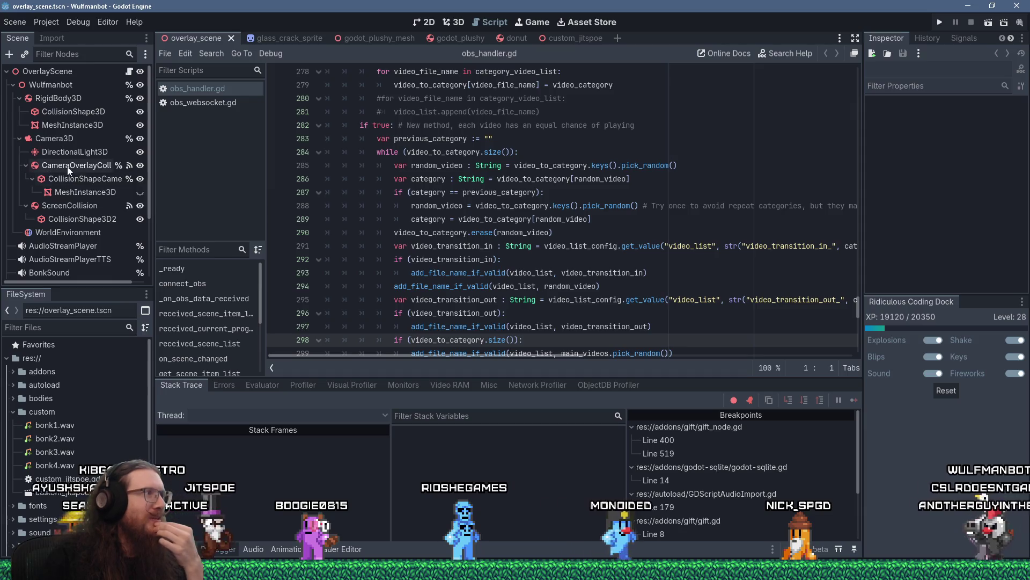
click(68, 167)
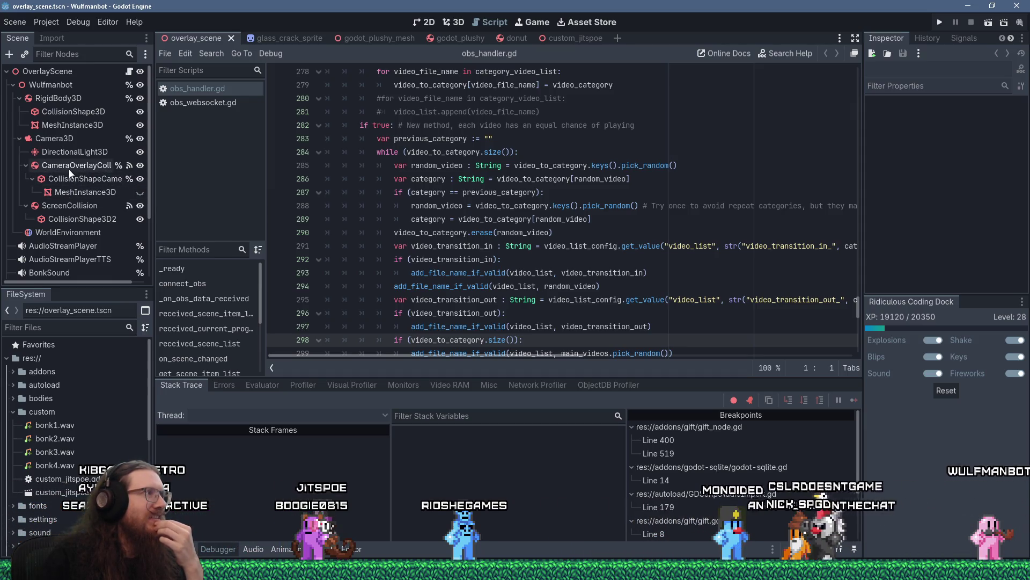
click(447, 22)
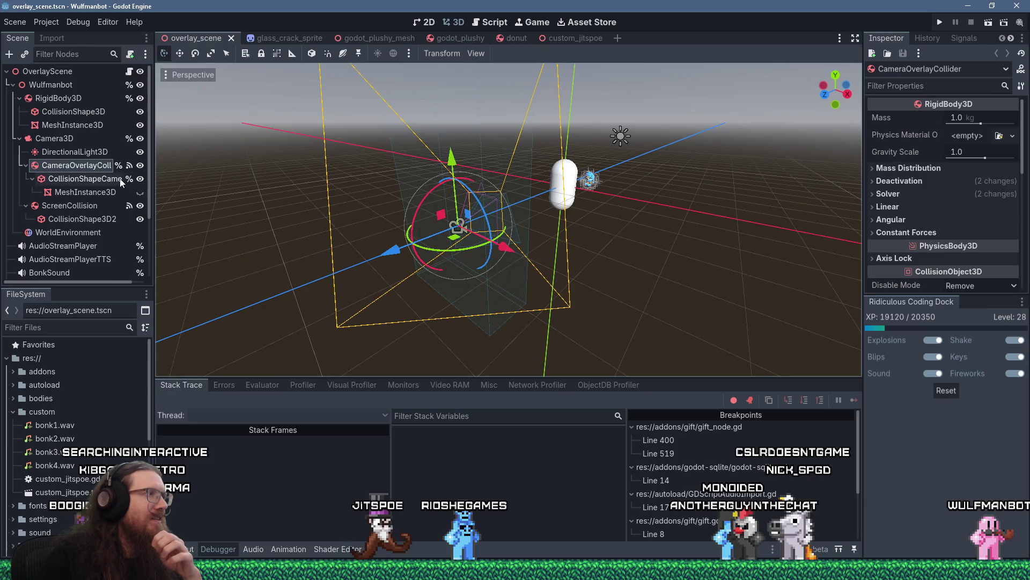
Step: Expand CameraOverlayCollider's Solver and Deactivation sections to check Can Sleep and Kinematic Freeze
drag(155, 189, 182, 189)
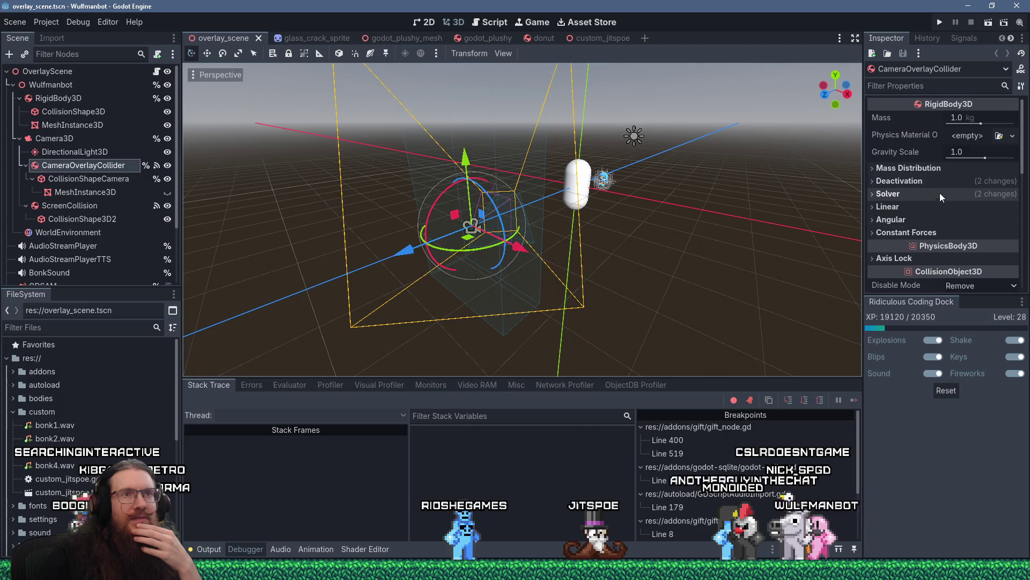
click(880, 194)
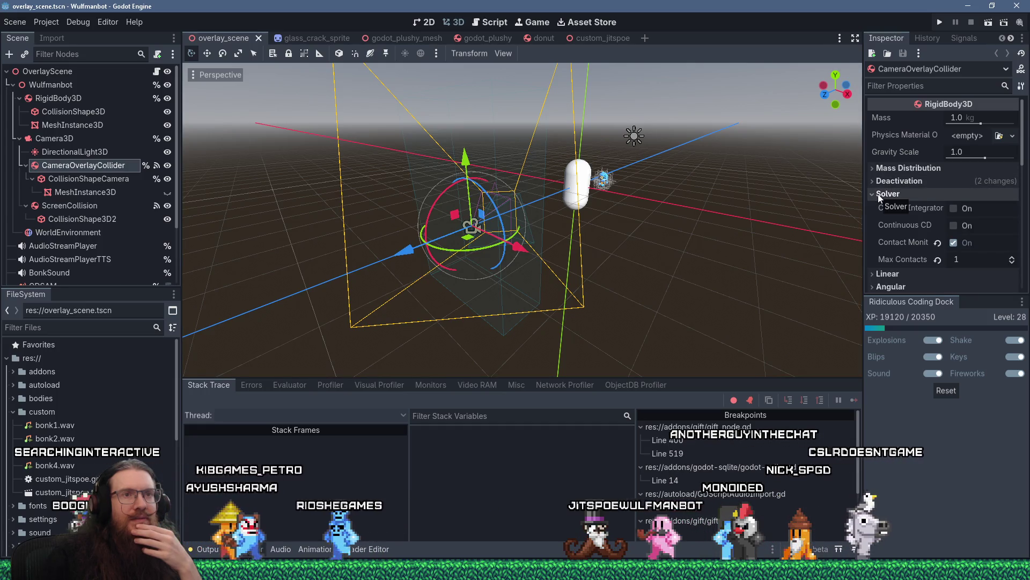
click(879, 181)
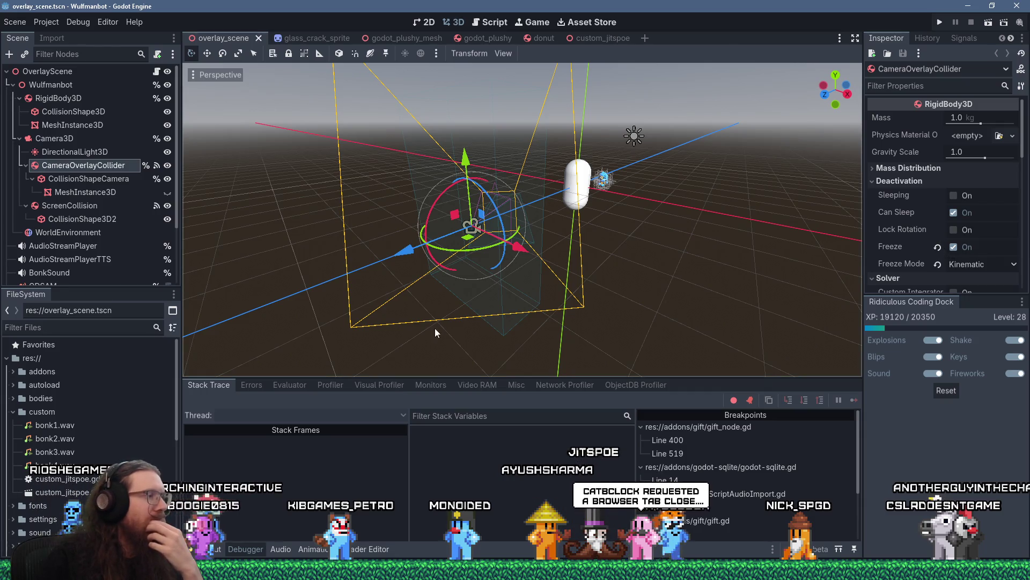
key(alt+Tab)
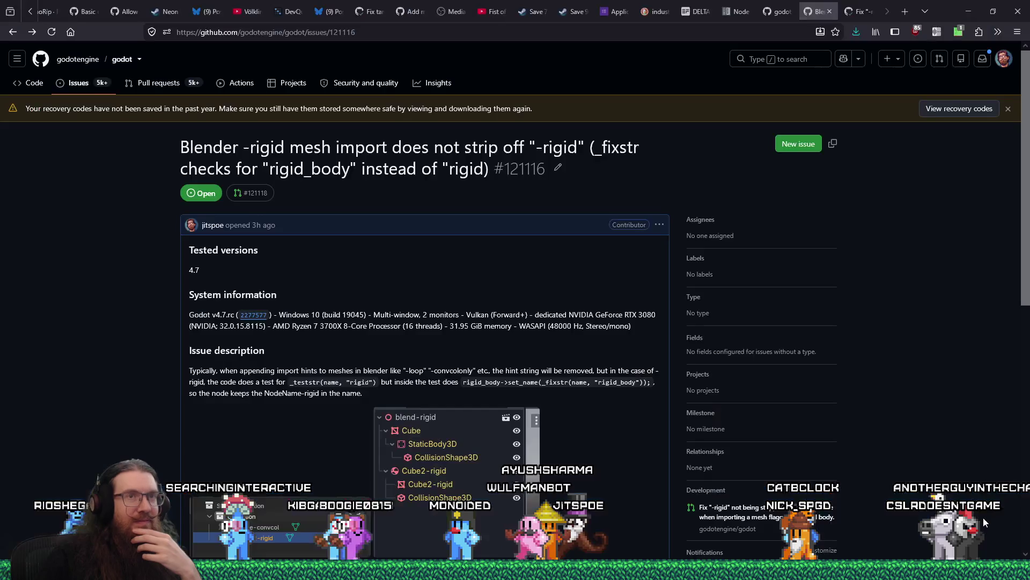
Step: Bookmark the EcoFlow DELTA 3 Classic page in Other Bookmarks tagged inverter, backup, solar, battery, then close it
click(691, 11)
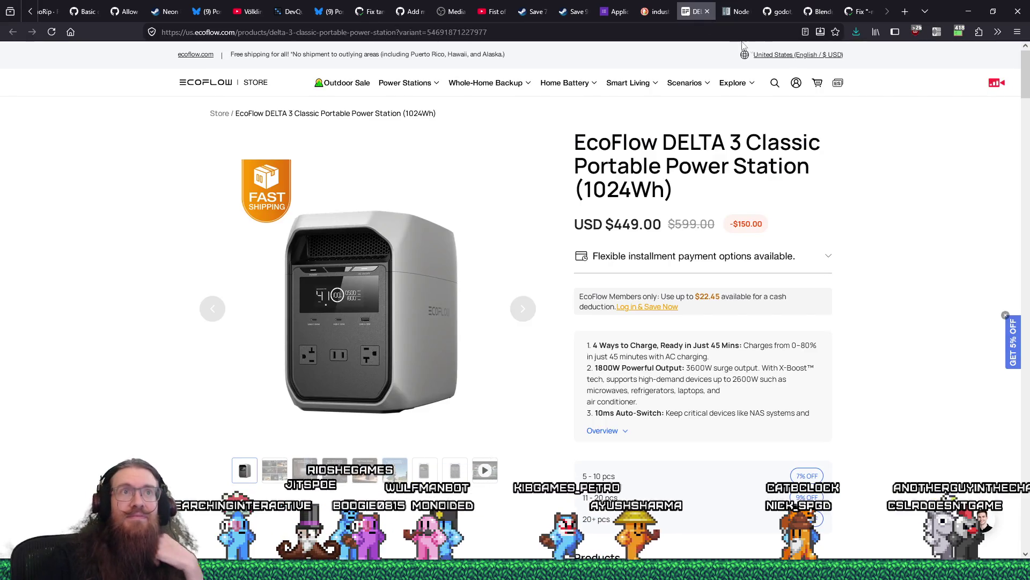
click(836, 32)
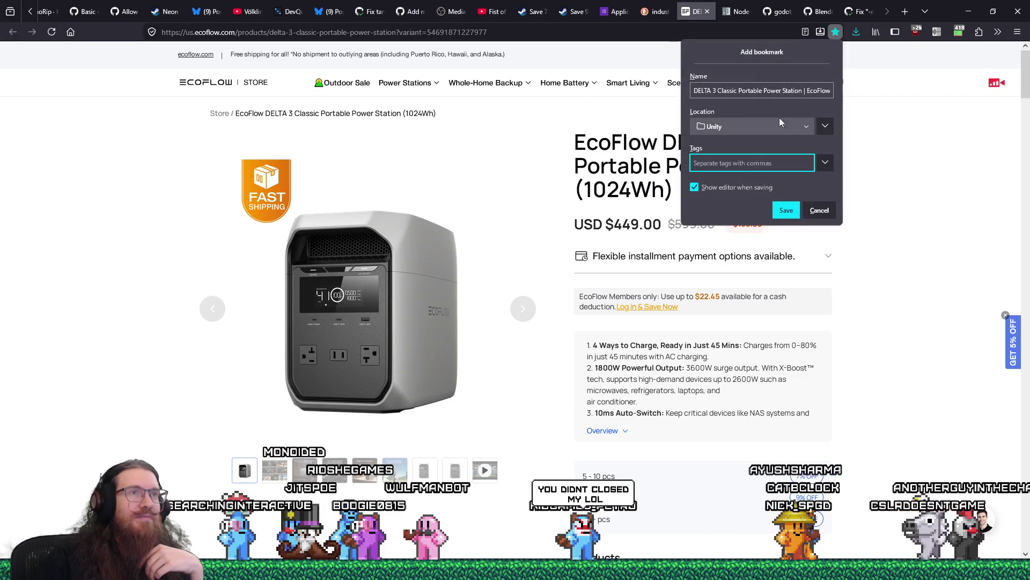
click(807, 126)
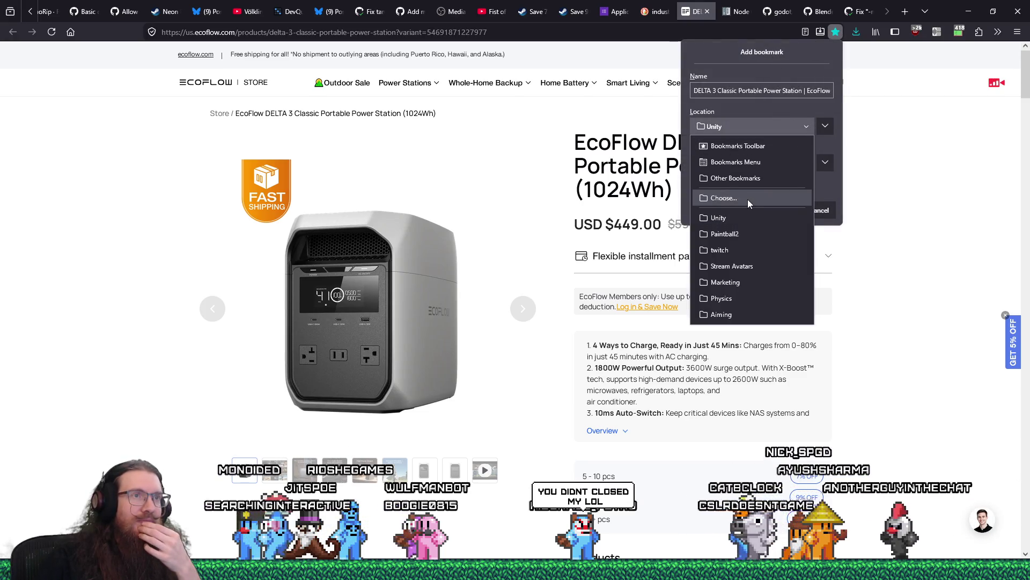
click(752, 178)
click(748, 157)
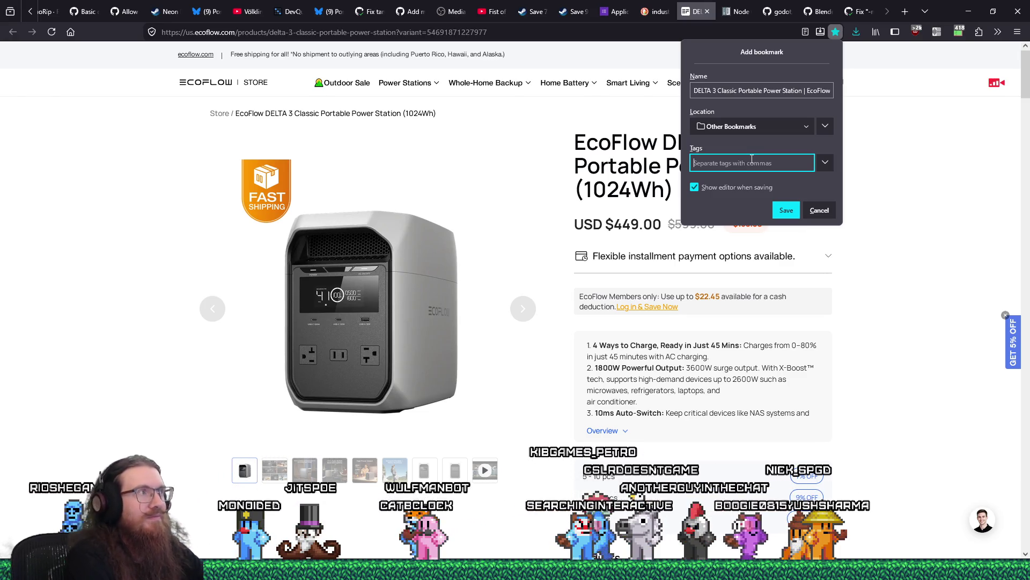
text(inverte)
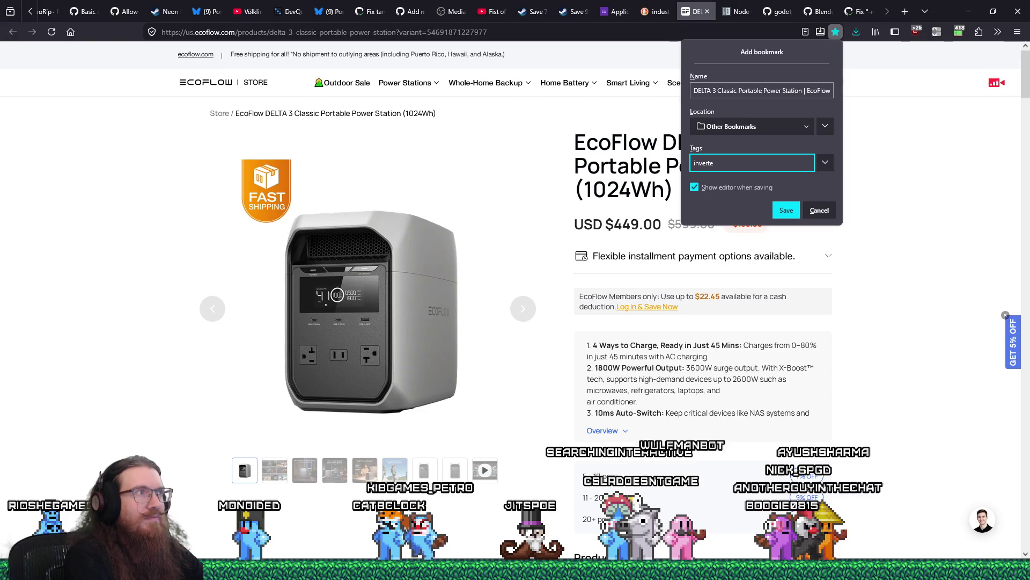
text(r,backup,)
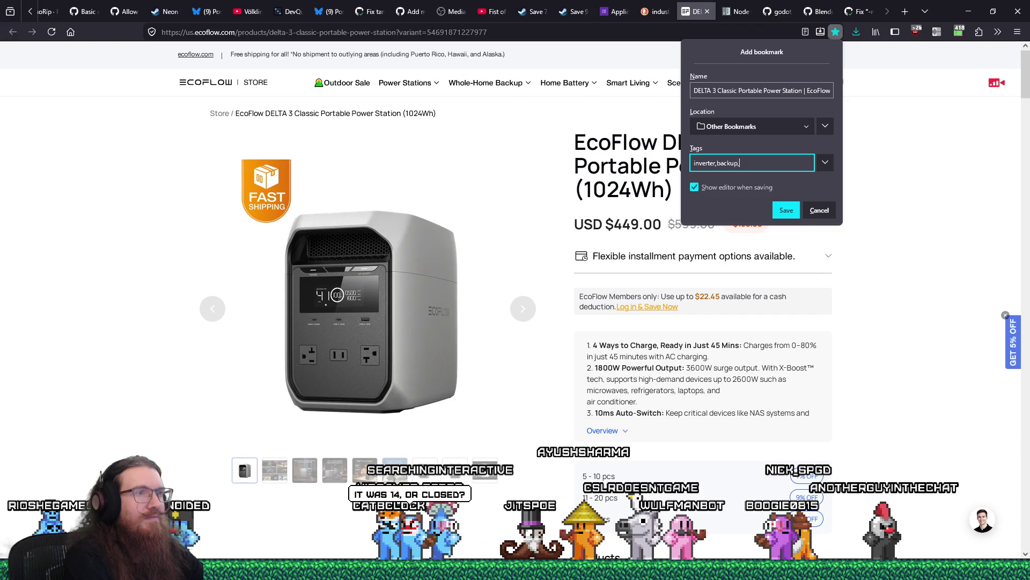
text(solar)
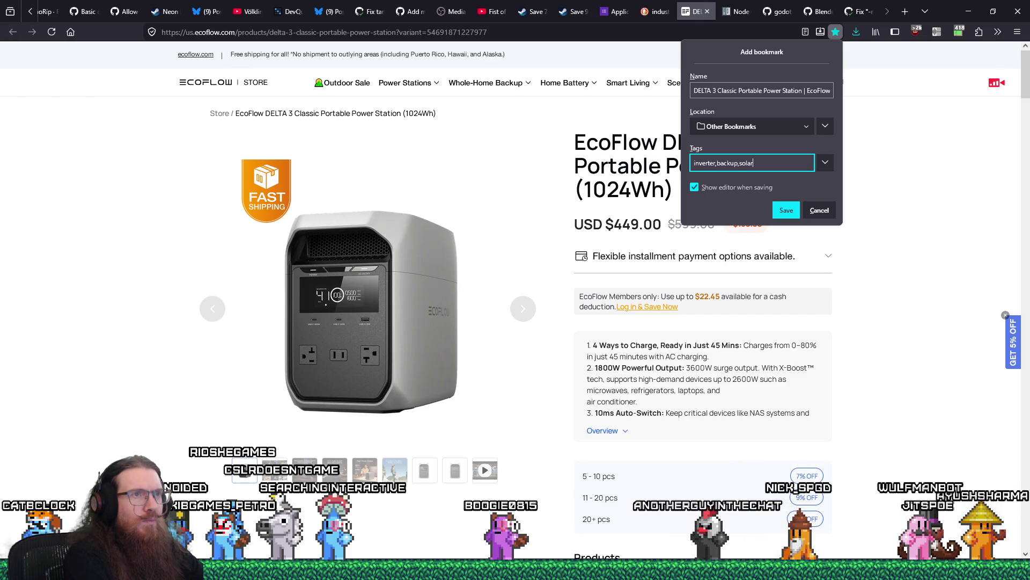
text(,battery)
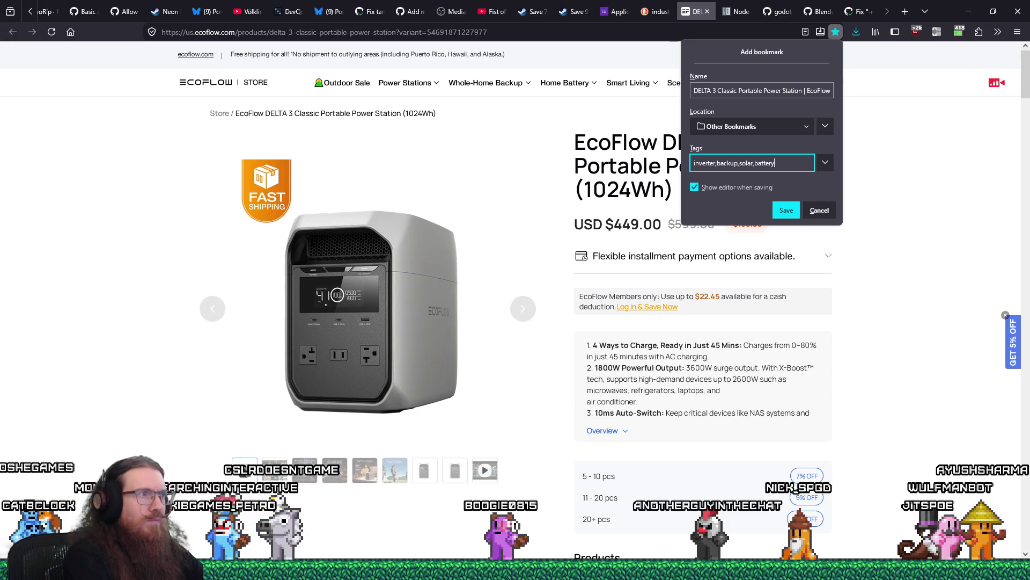
key(Return)
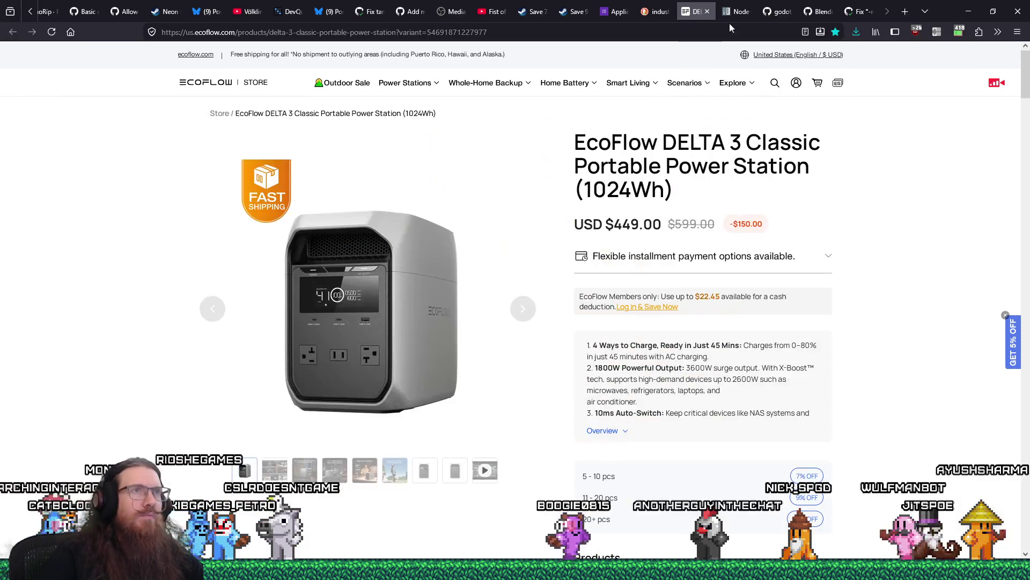
key(ctrl+w)
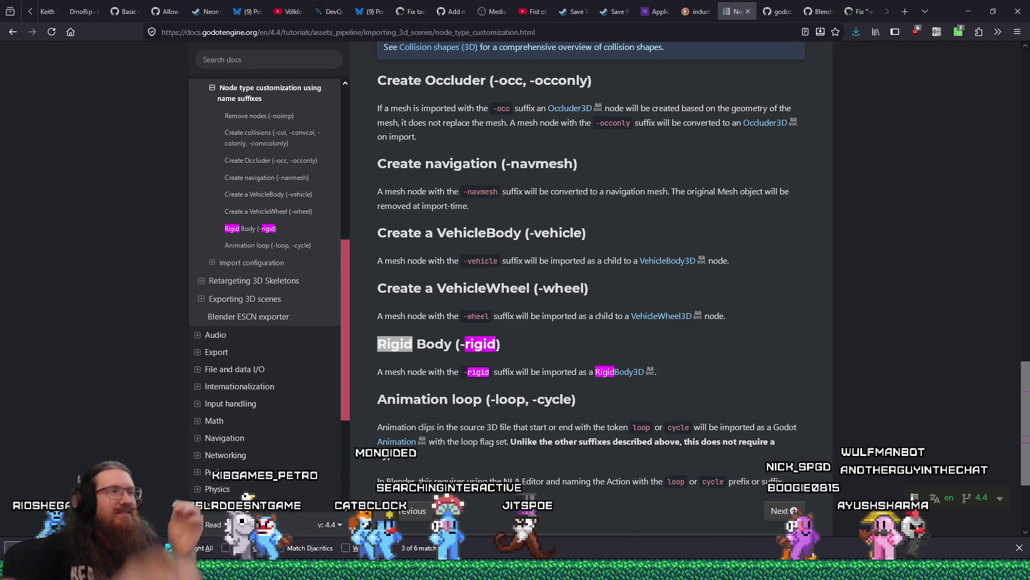
Step: Dismiss the find bar and close the Godot node type suffixes docs tab
key(Escape)
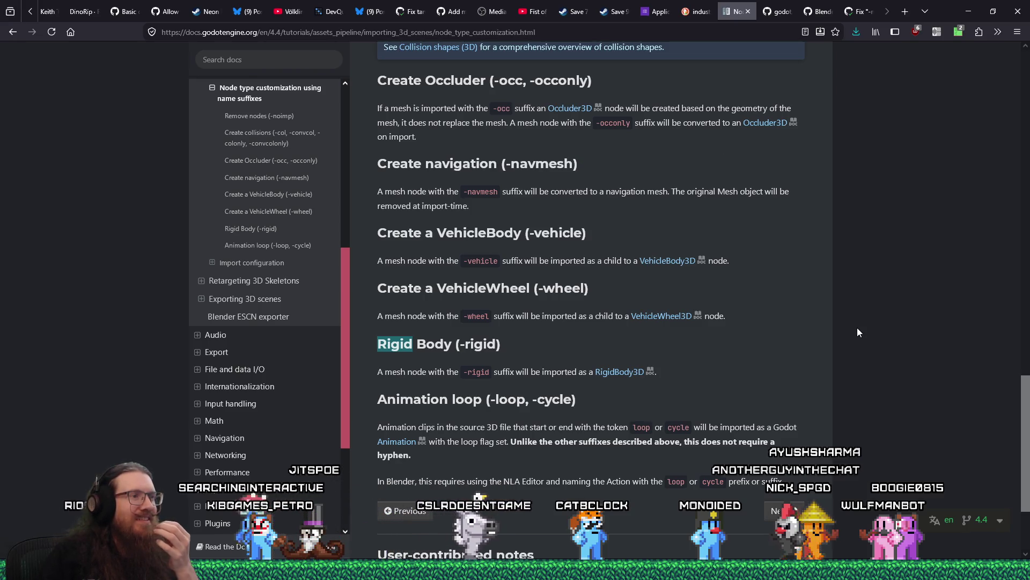
click(748, 12)
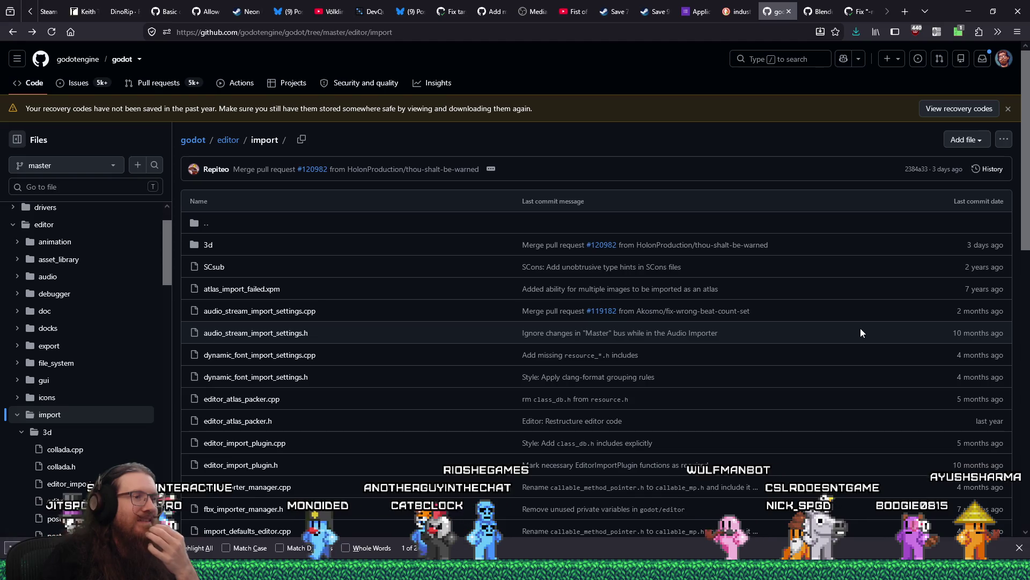
Step: Close the editor/import folder, Blender -rigid issue #121116 and Fix -rigid pull request tabs
key(Escape)
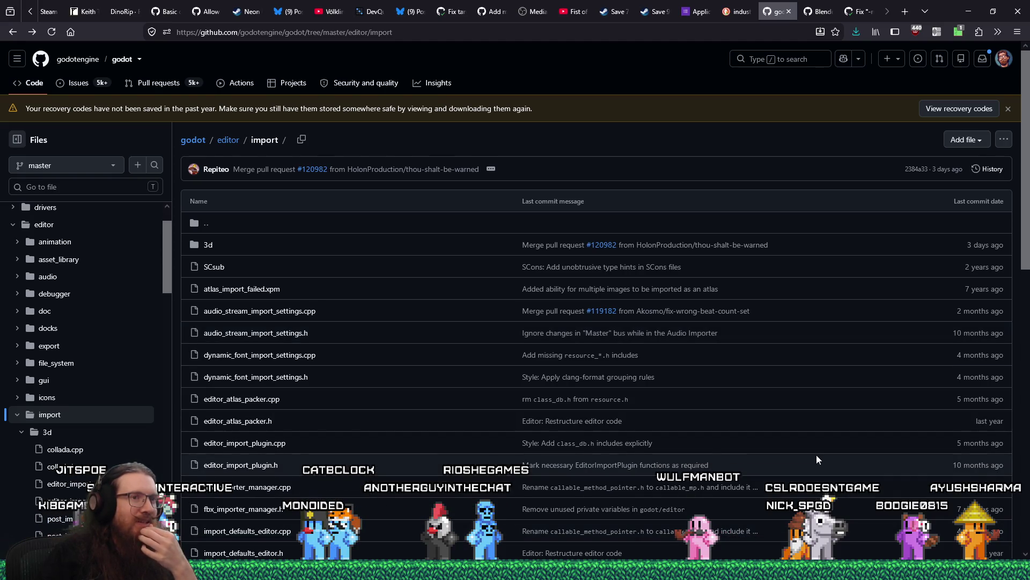
scroll(817, 455, down, 15)
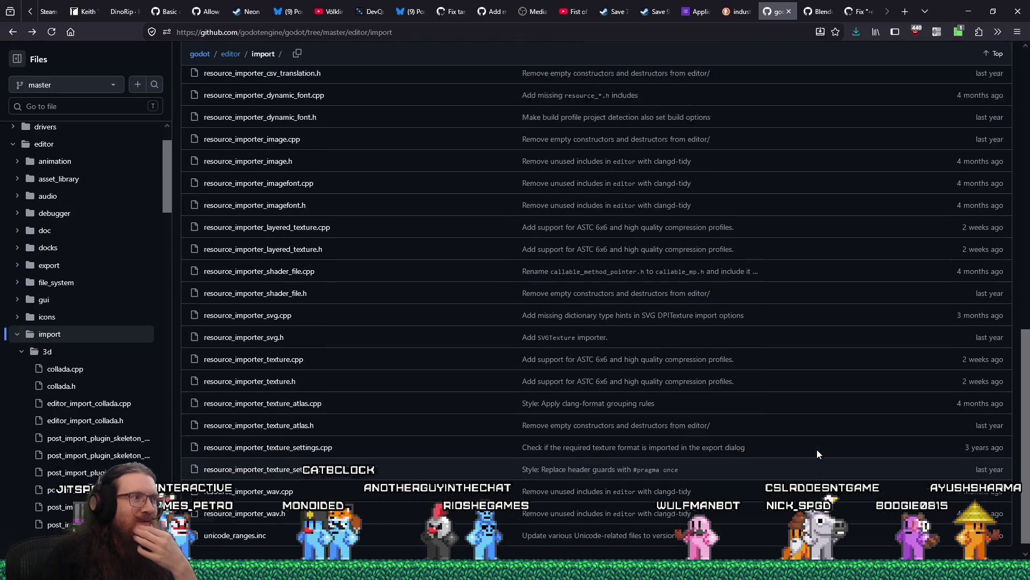
scroll(817, 449, up, 15)
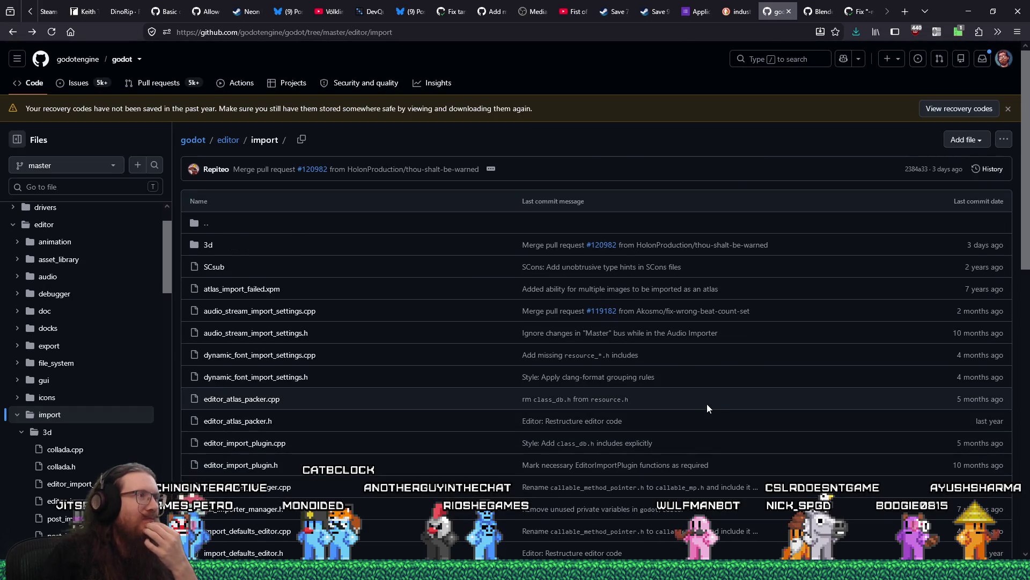
click(789, 12)
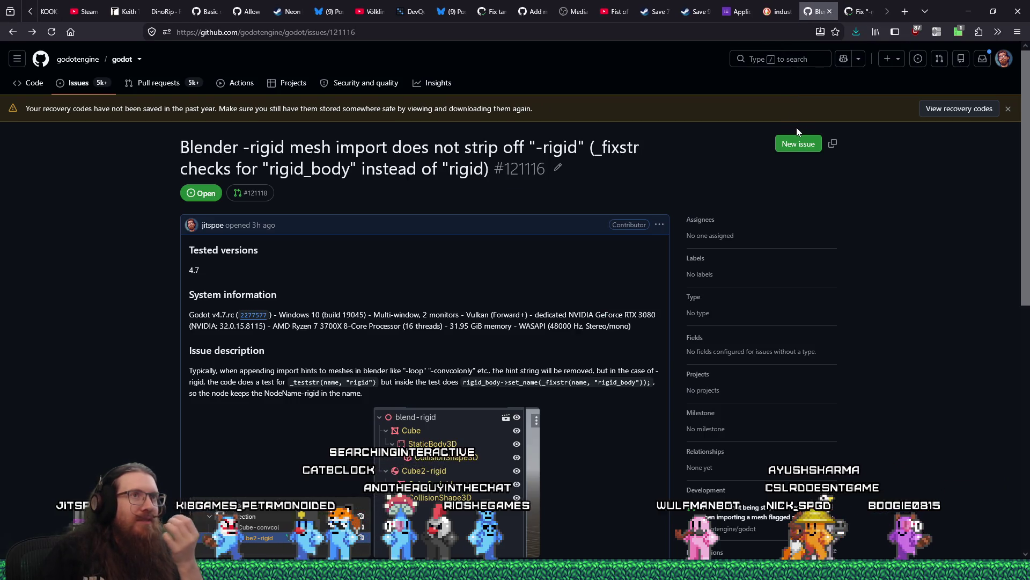
click(829, 12)
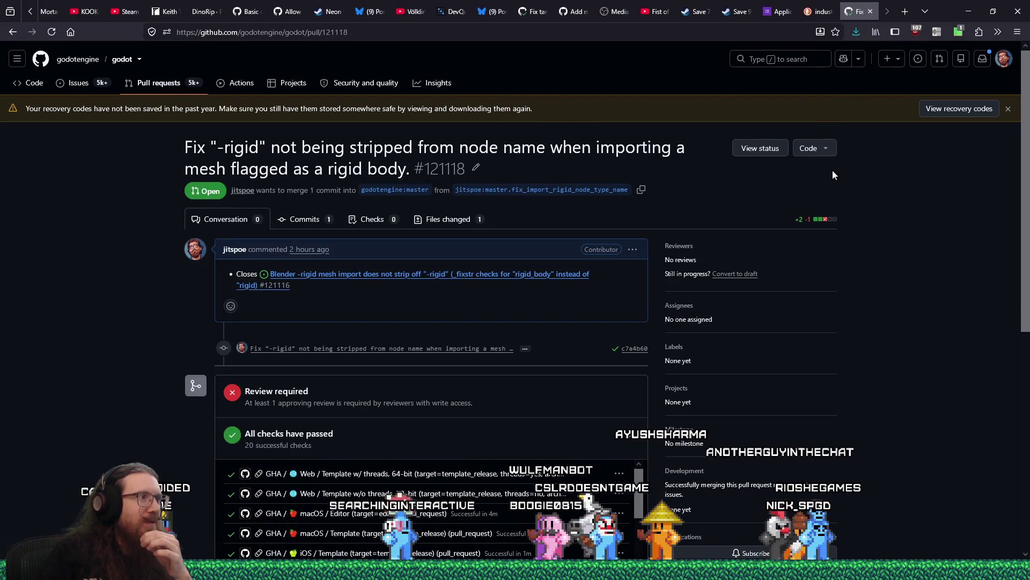
scroll(843, 215, down, 7)
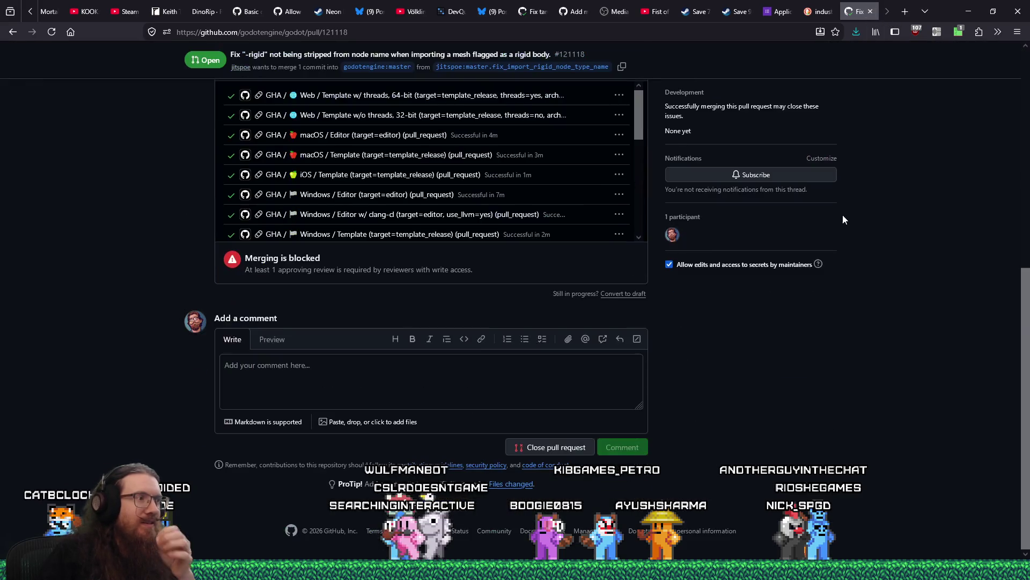
scroll(842, 215, up, 4)
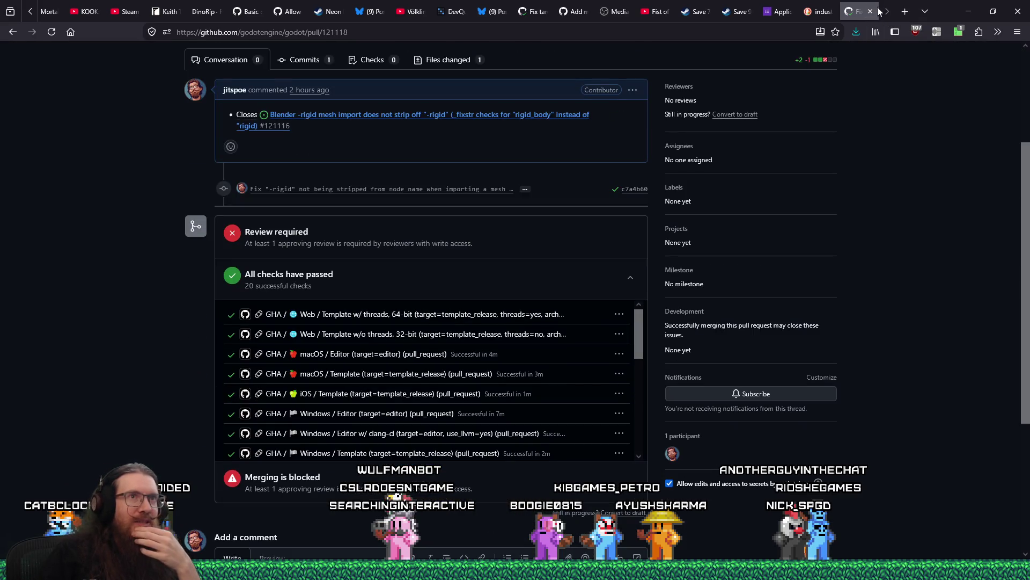
click(870, 11)
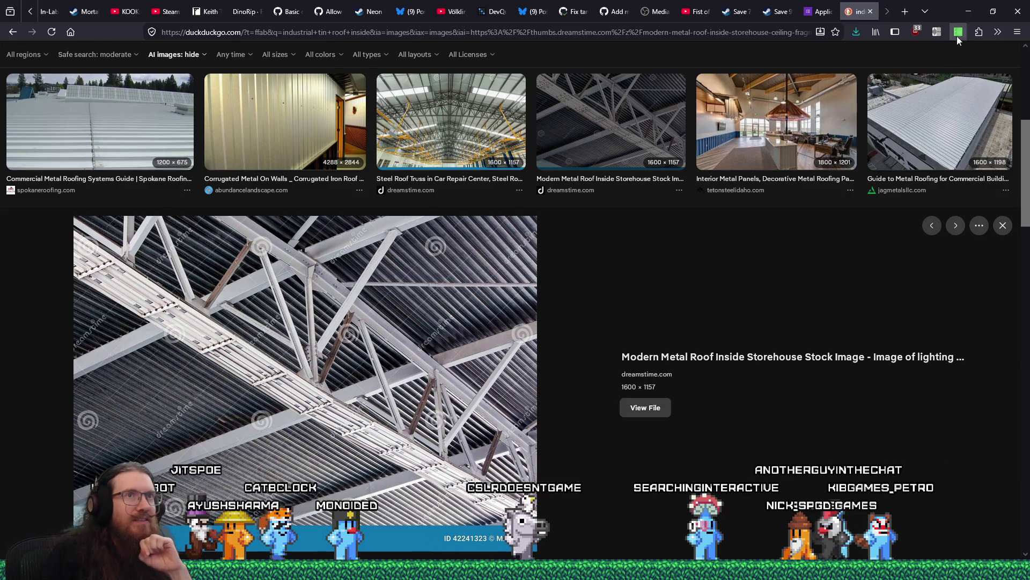
Step: Back in Godot's script editor, run a Find in Files search for 'camlider'
click(966, 10)
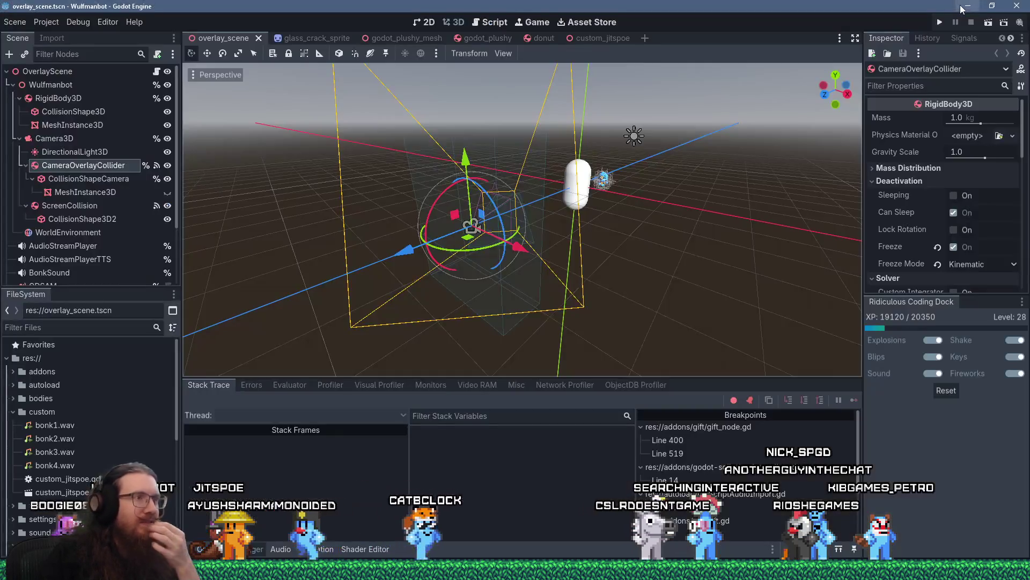
mouse_move(495, 193)
mouse_down()
mouse_move(479, 290)
mouse_move(594, 303)
mouse_move(537, 257)
mouse_move(413, 240)
mouse_up()
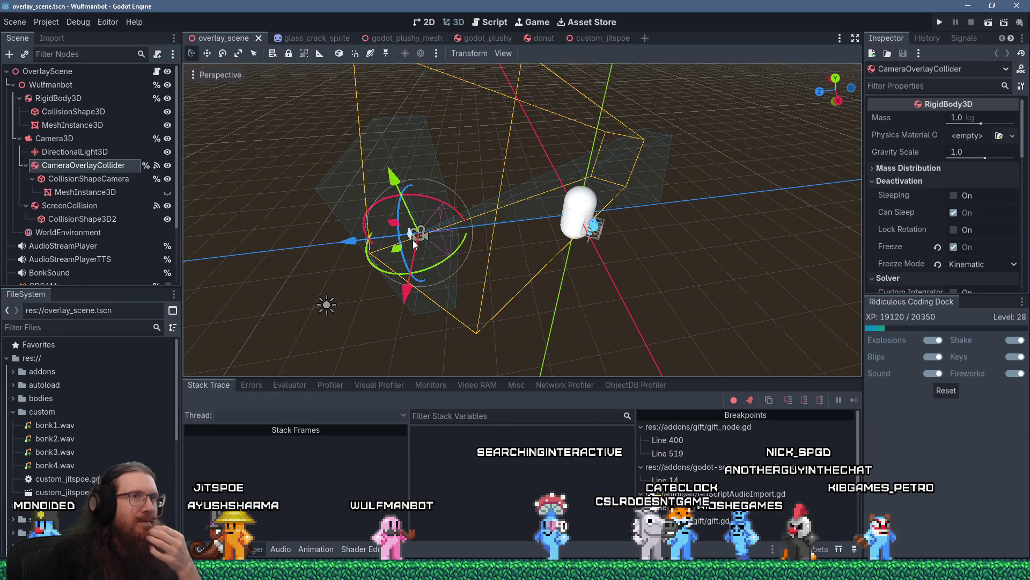
mouse_move(413, 240)
mouse_down()
mouse_move(492, 269)
mouse_move(501, 290)
mouse_up()
scroll(107, 220, down, 3)
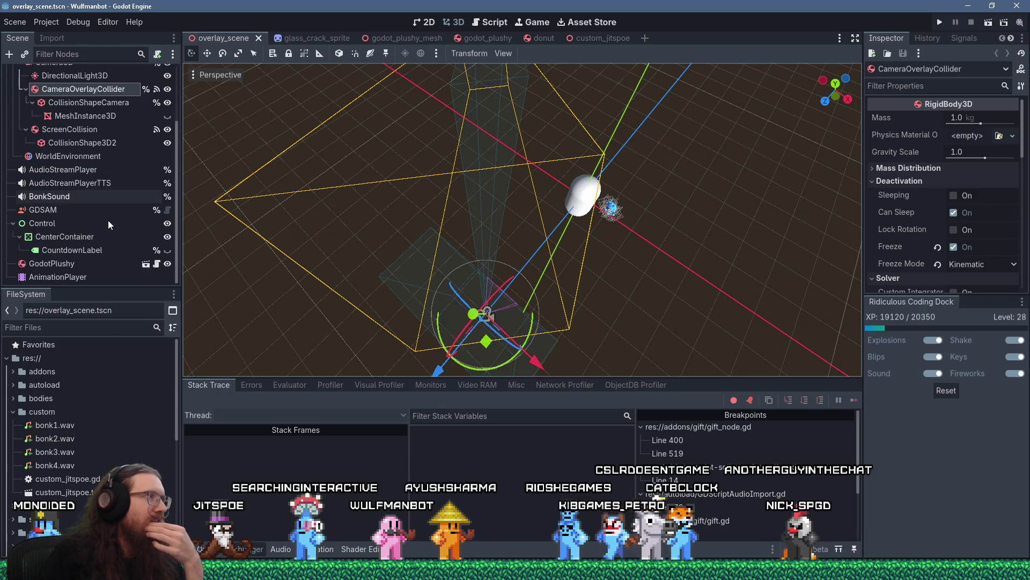
scroll(108, 220, up, 3)
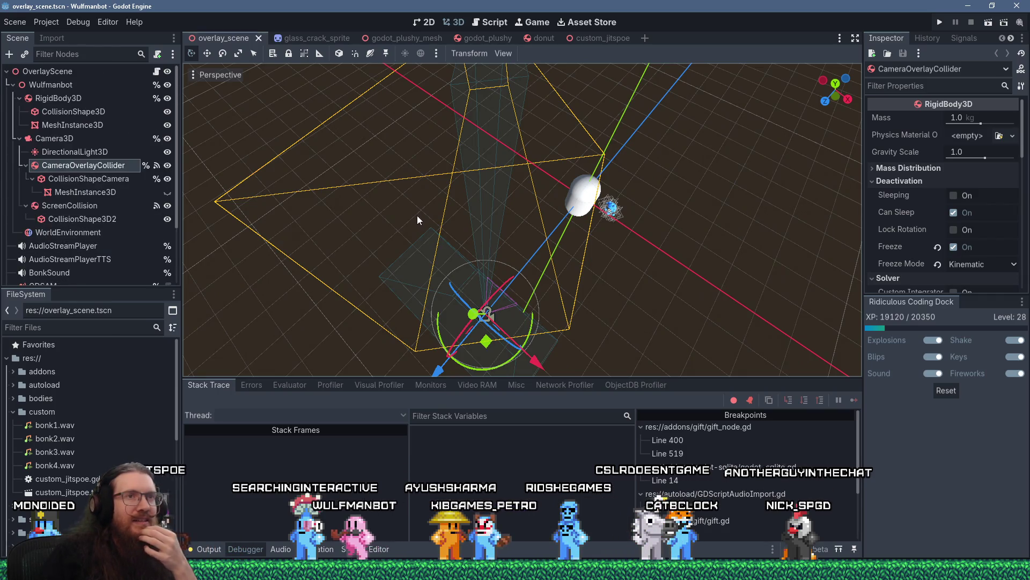
click(497, 25)
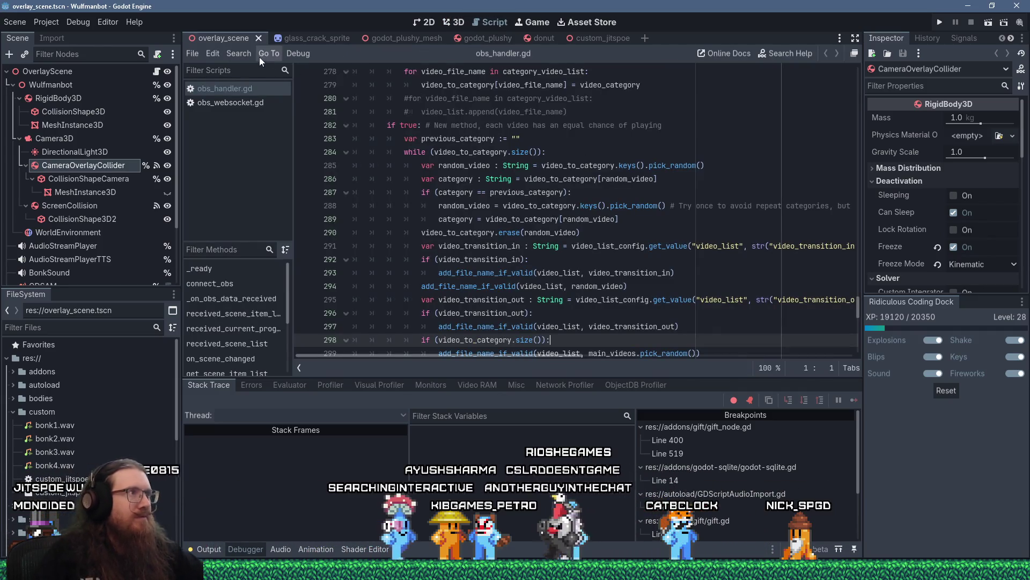
click(240, 53)
click(280, 131)
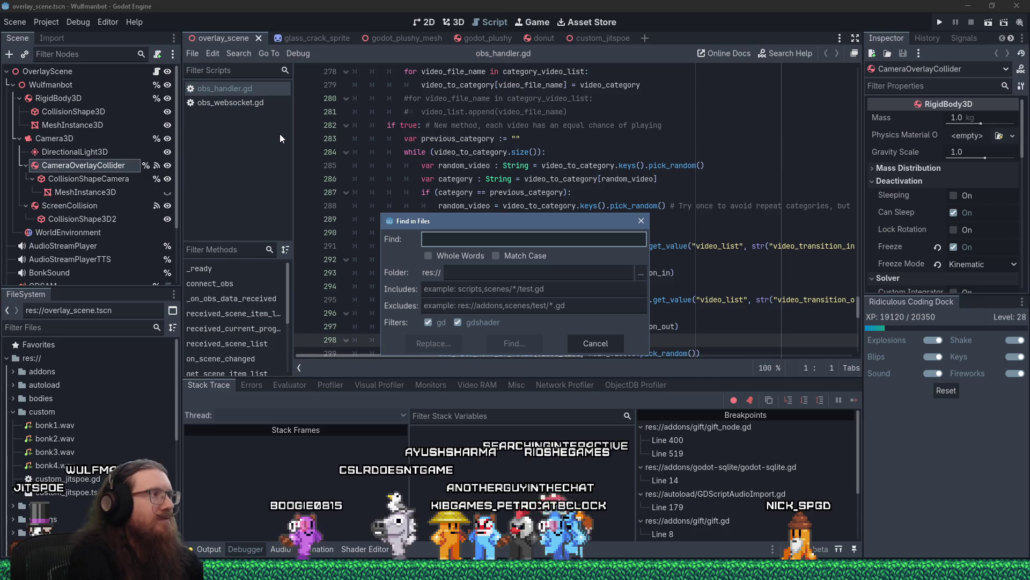
text(cameraoverlaycol)
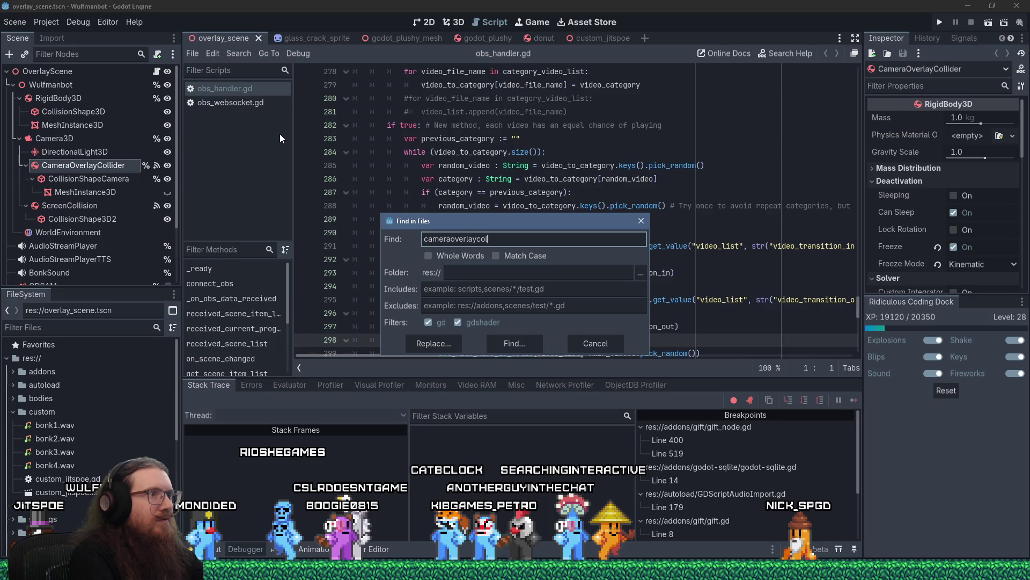
text(ider)
key(Return)
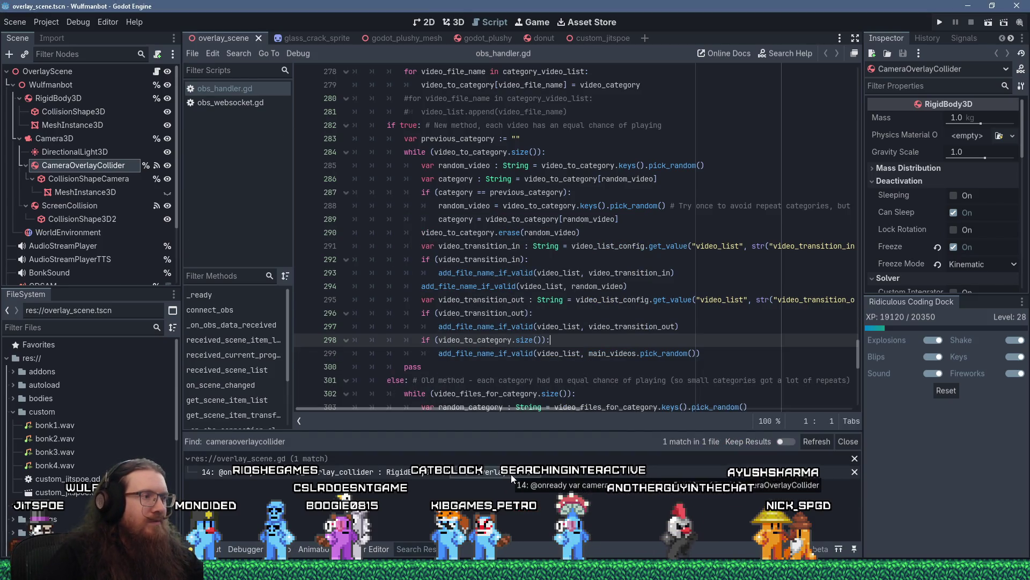
Step: Open overlay_scene.gd and search all files for camera_overlay_collider, finding 3 matches in 2 files
click(511, 472)
double_click(458, 71)
click(239, 53)
click(260, 132)
click(508, 342)
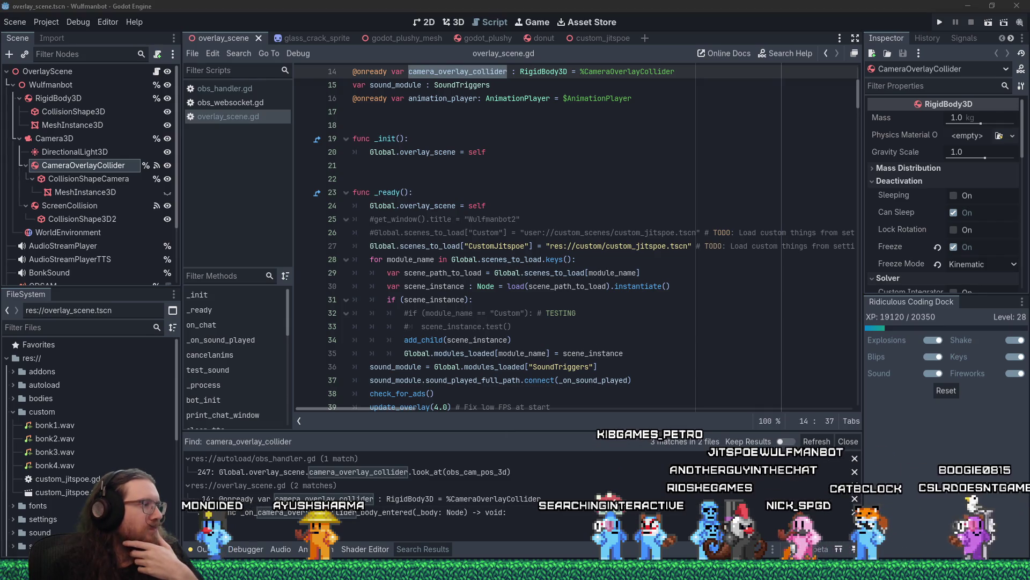
Step: Go to reddit.com/r/godot, start a new post, and begin the title 'Avoiding tunneling i'
mouse_move(652, 479)
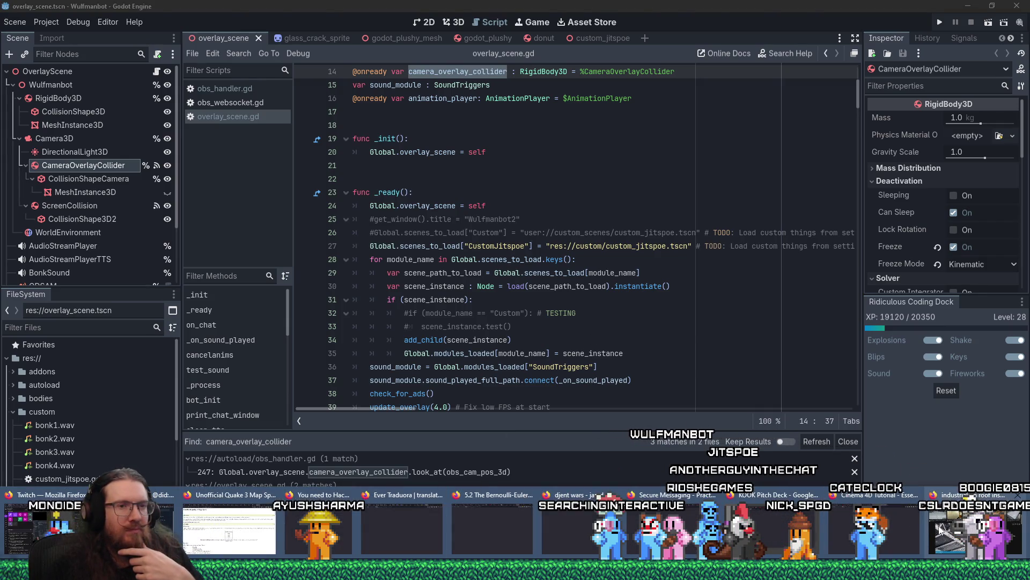
click(939, 525)
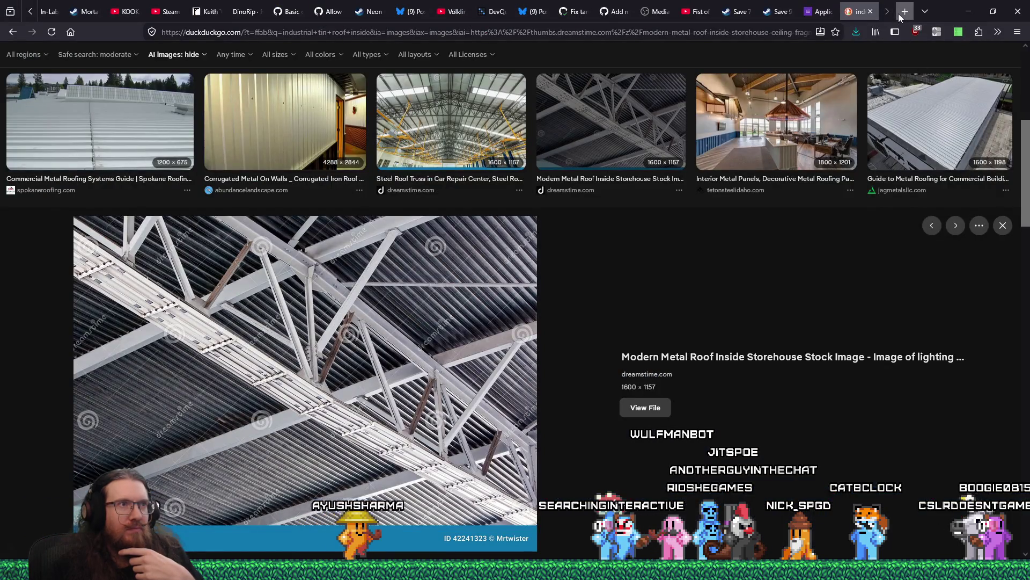
click(902, 14)
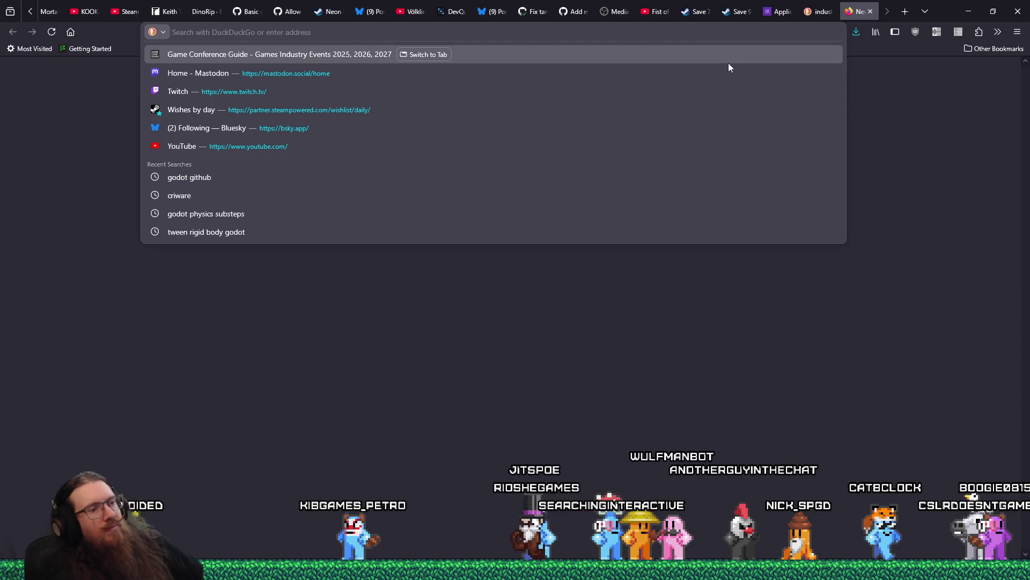
text(reddit.com)
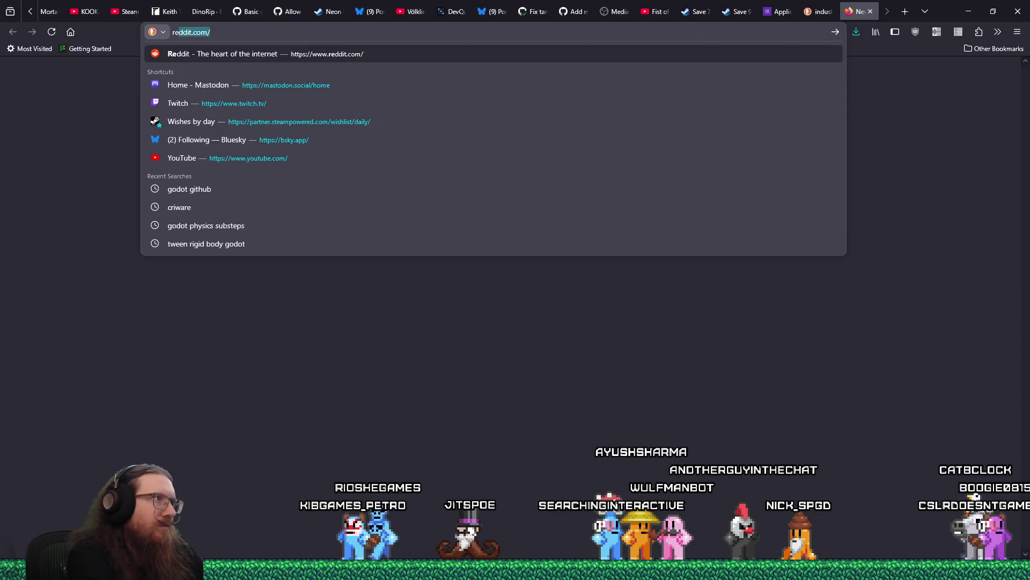
text(/r/godot/)
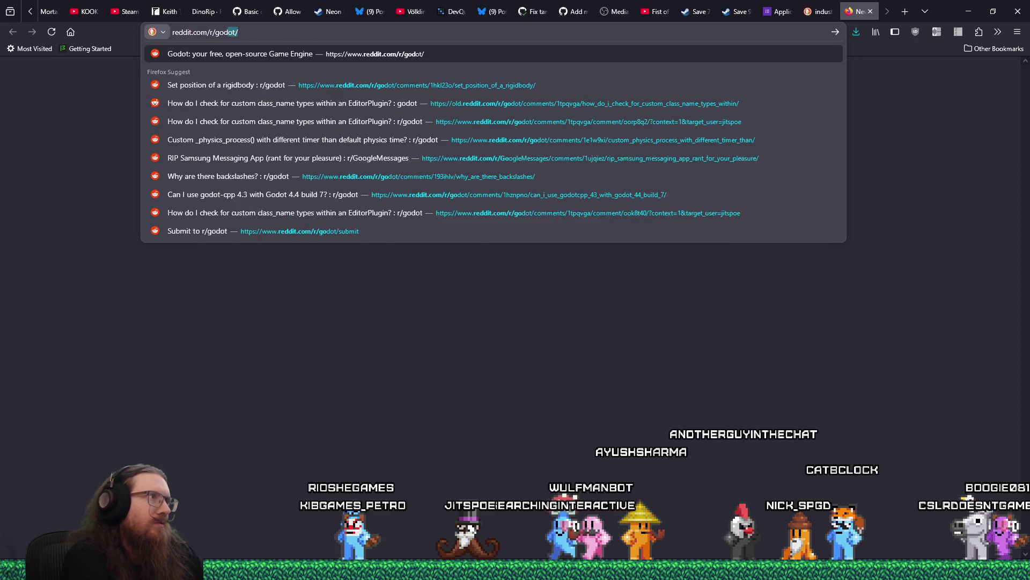
key(Return)
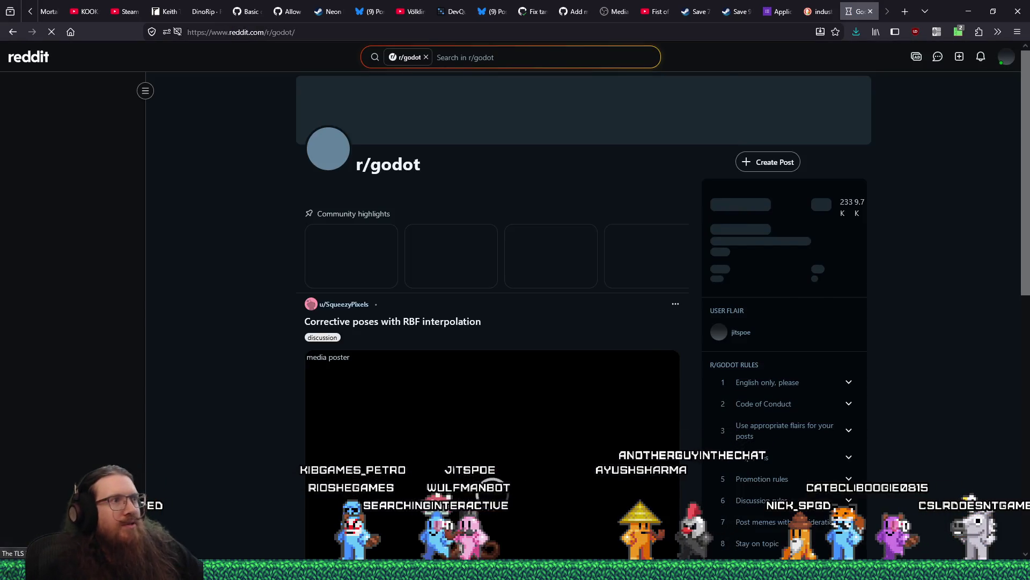
click(731, 162)
click(404, 188)
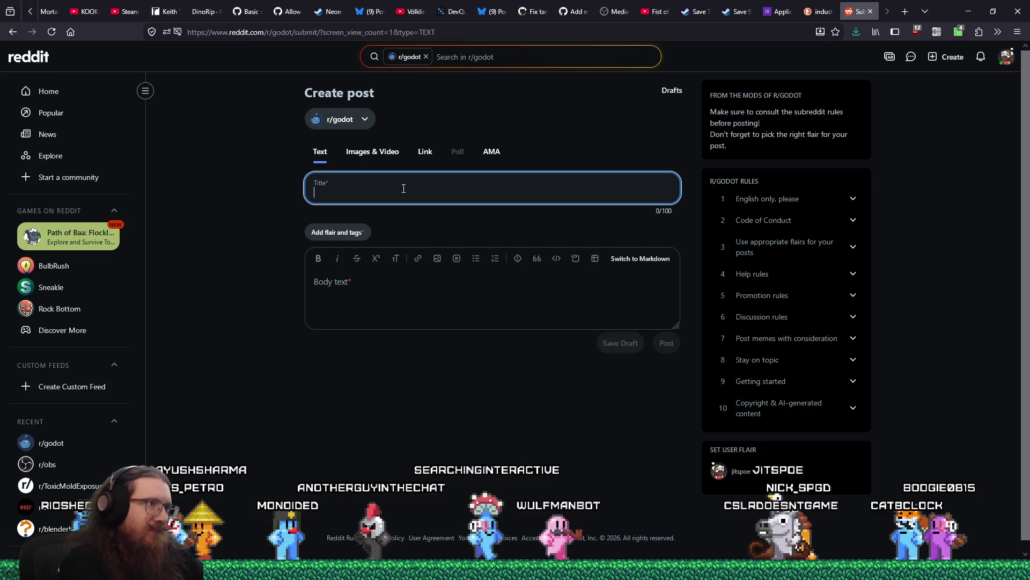
text(Avoiding tunneling i)
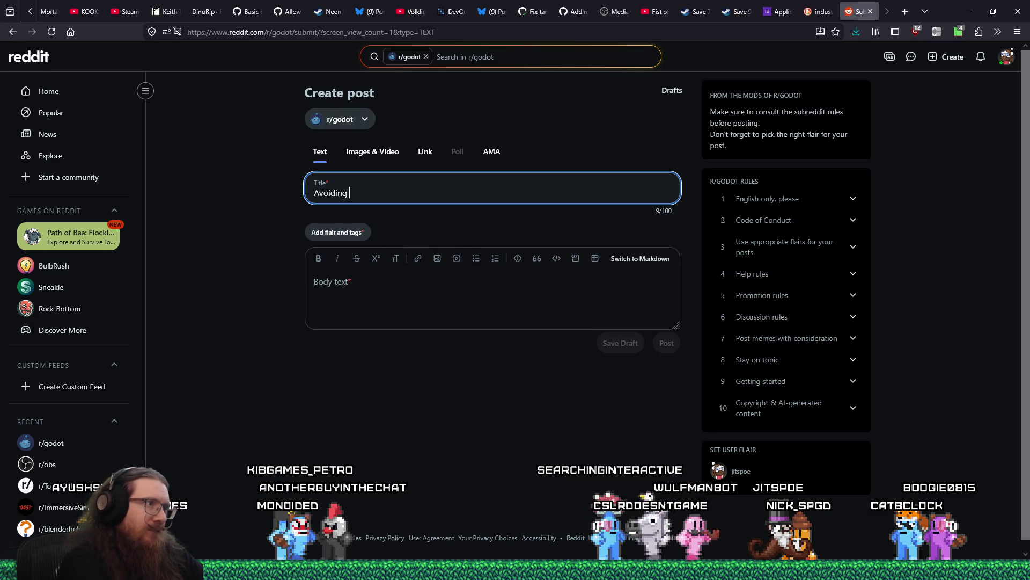
Step: Finish the title 'Avoiding tunneling with pinball paddles?' and apply the help me flair
key(BackSpace)
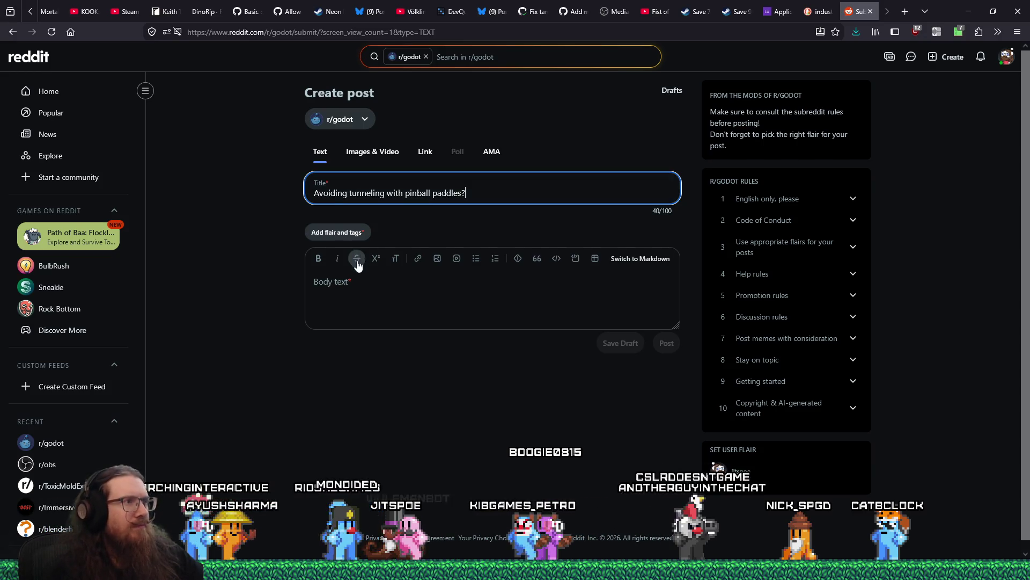
click(368, 285)
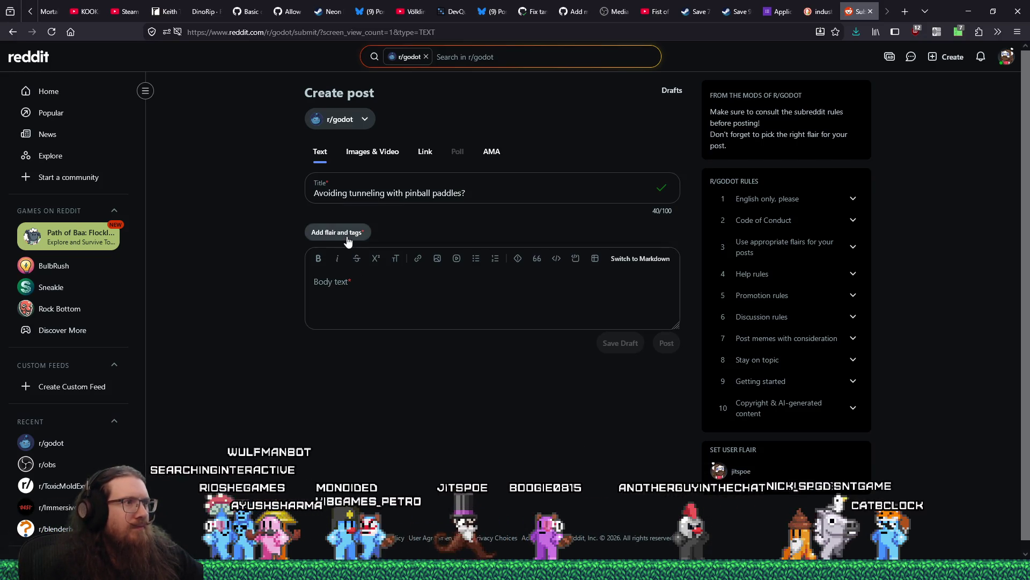
click(346, 236)
click(383, 229)
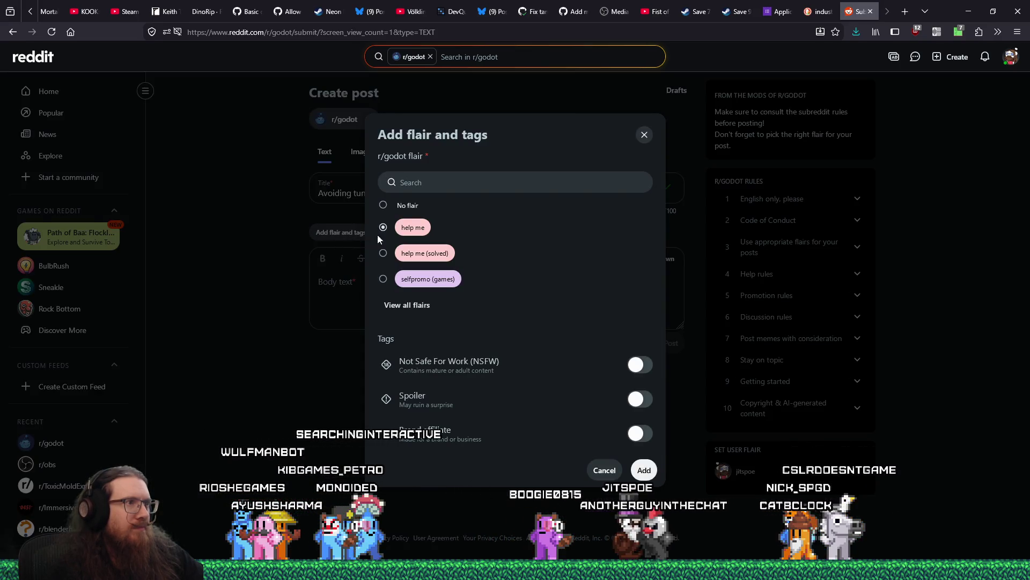
click(642, 470)
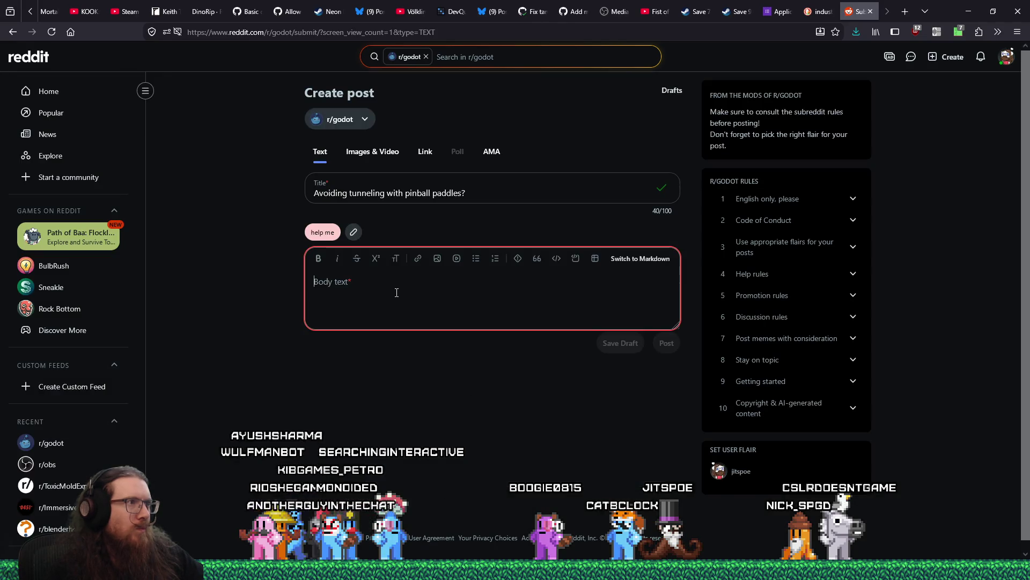
Step: Write the opening paragraph: full paddle interactions aren't worth it for a small pinball Easter egg
key(alt+Tab)
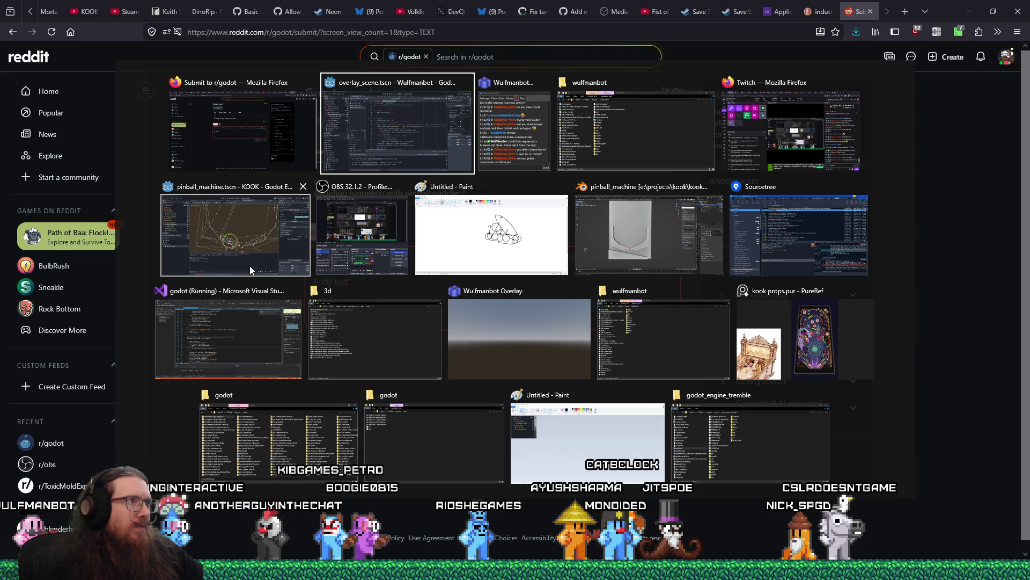
key(Escape)
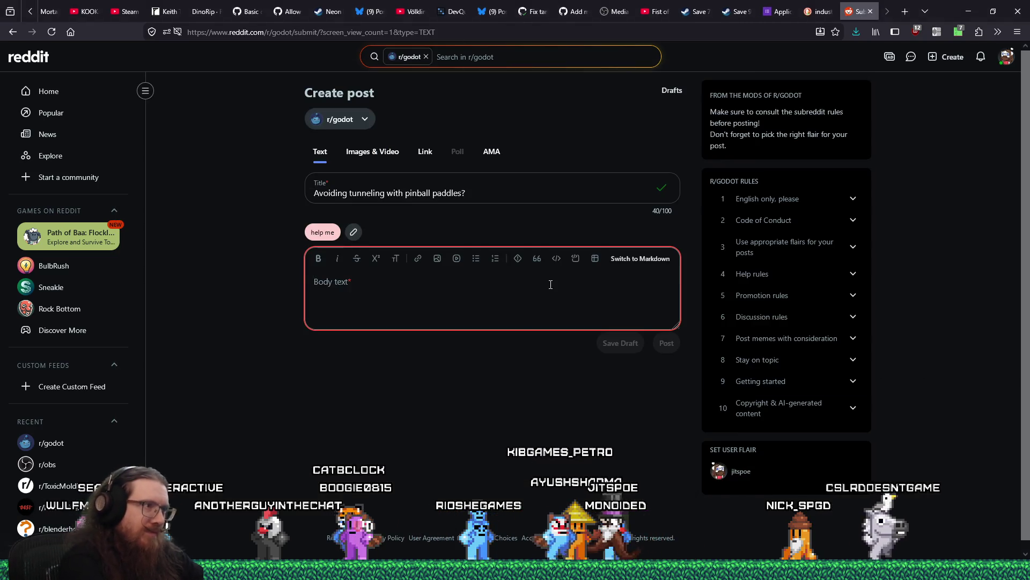
text(I know programming full)
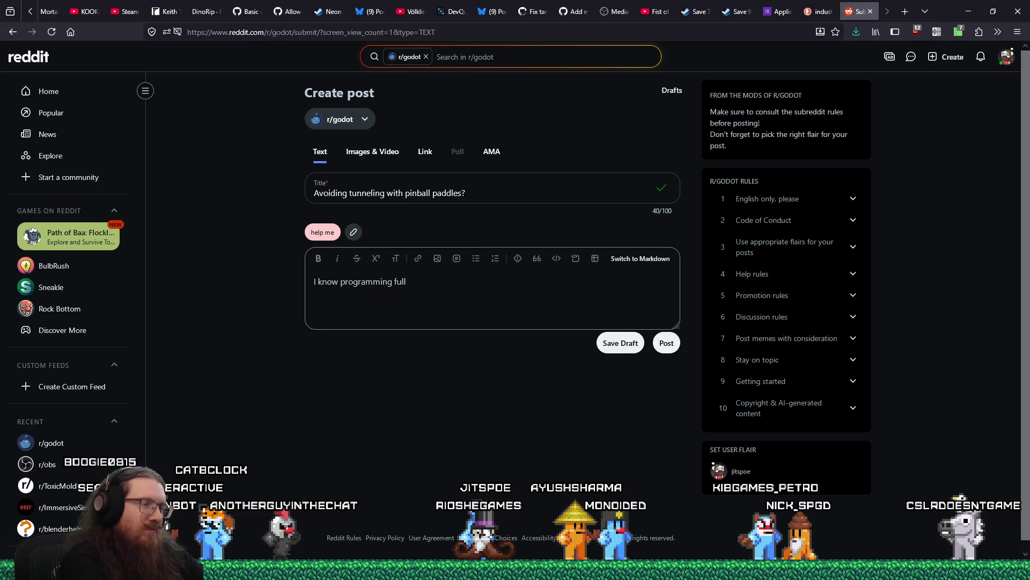
key(BackSpace)
key(BackSpace)
key(BackSpace)
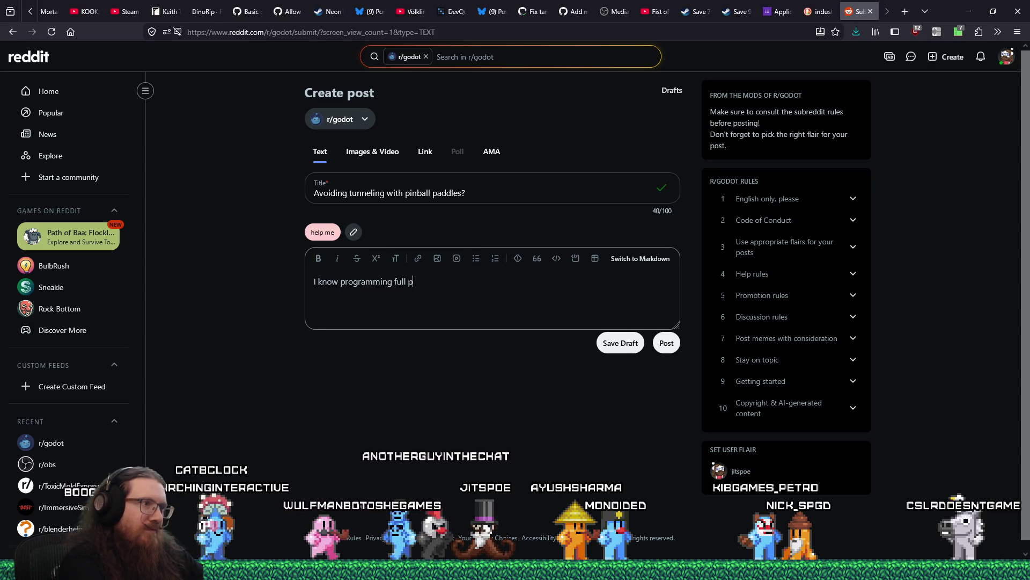
text(padd)
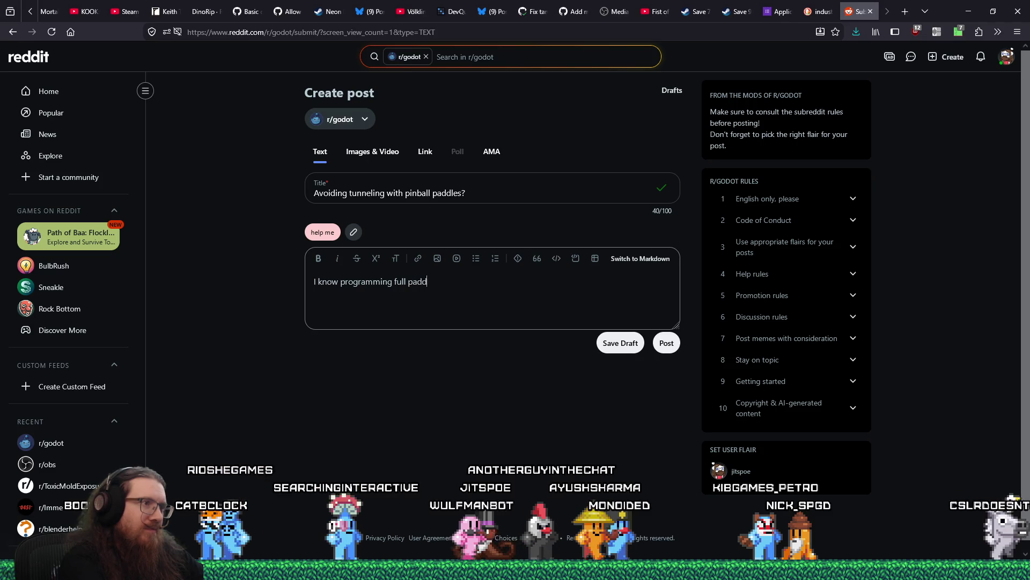
text(le interactions would)
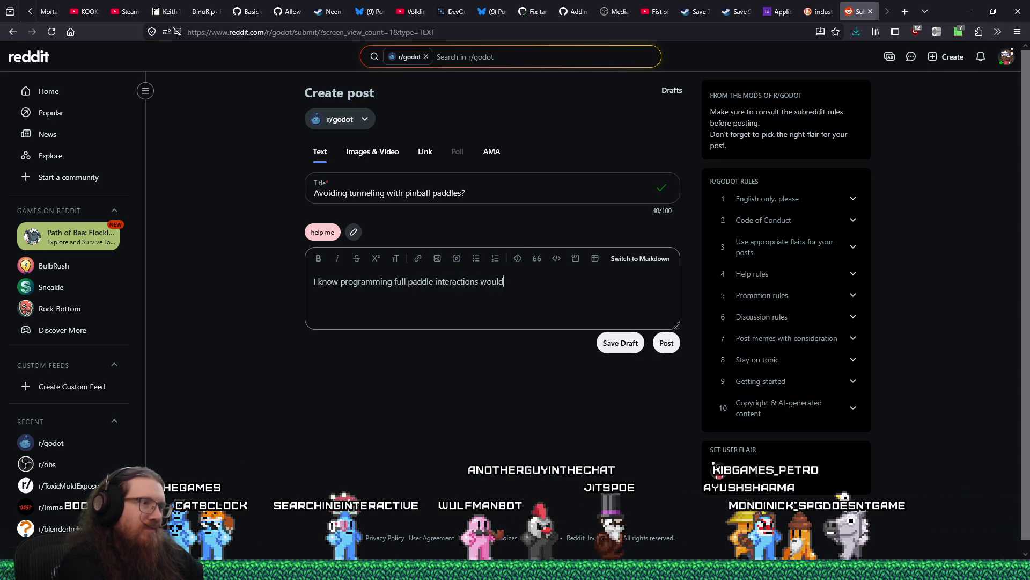
text( be better than trying to use rigid b)
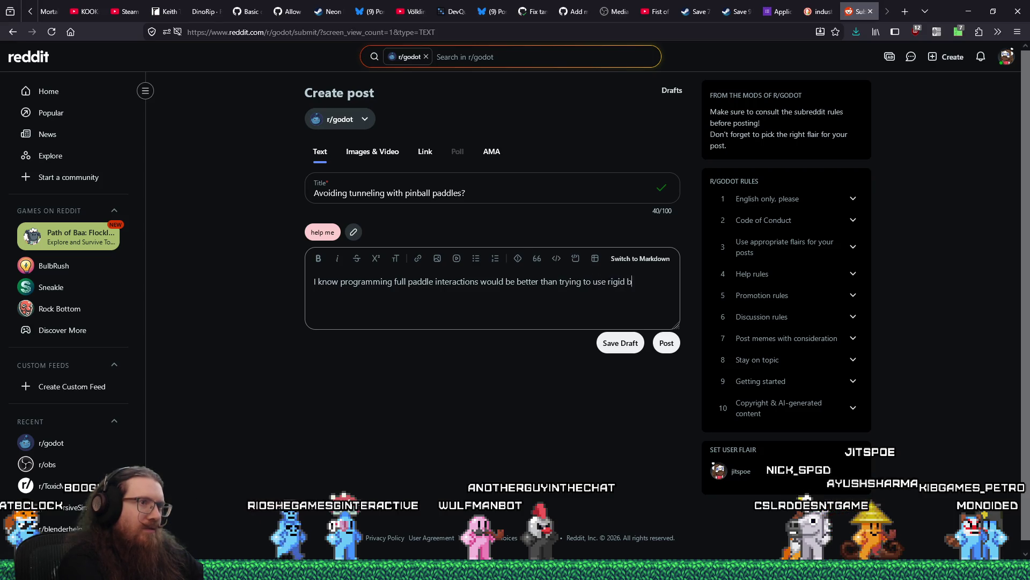
text(odies, but )
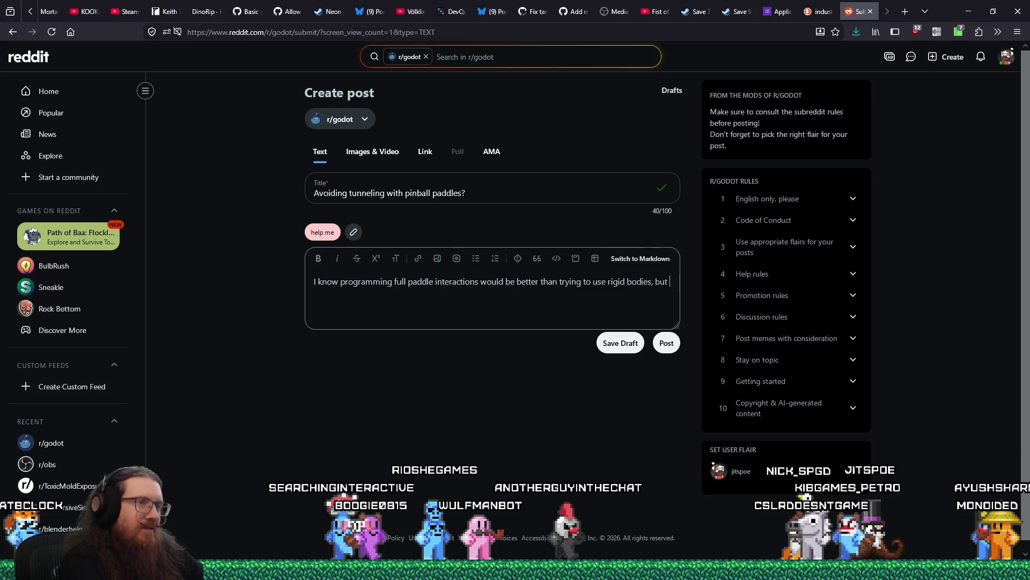
text(I just want a little pi)
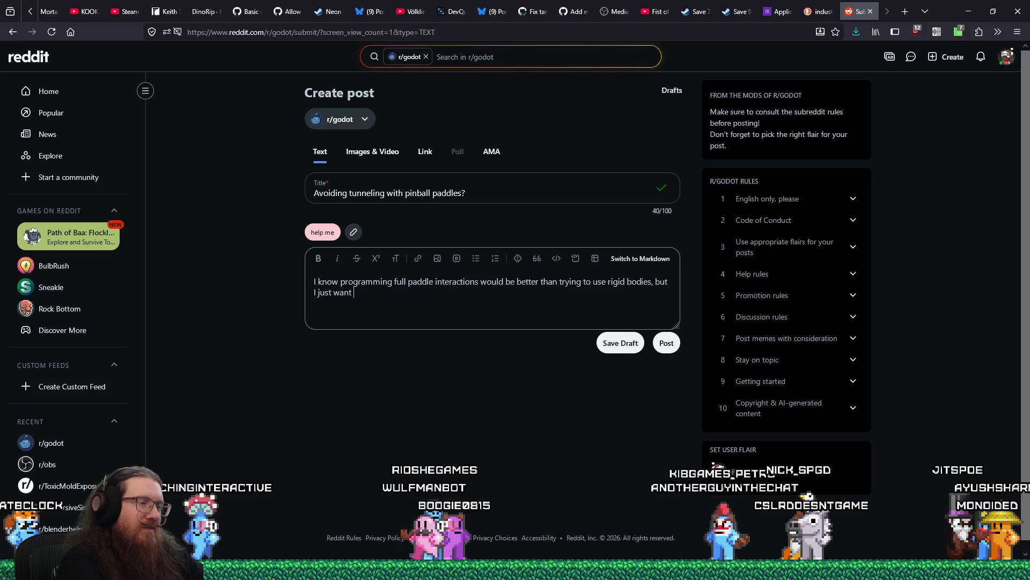
text(nball)
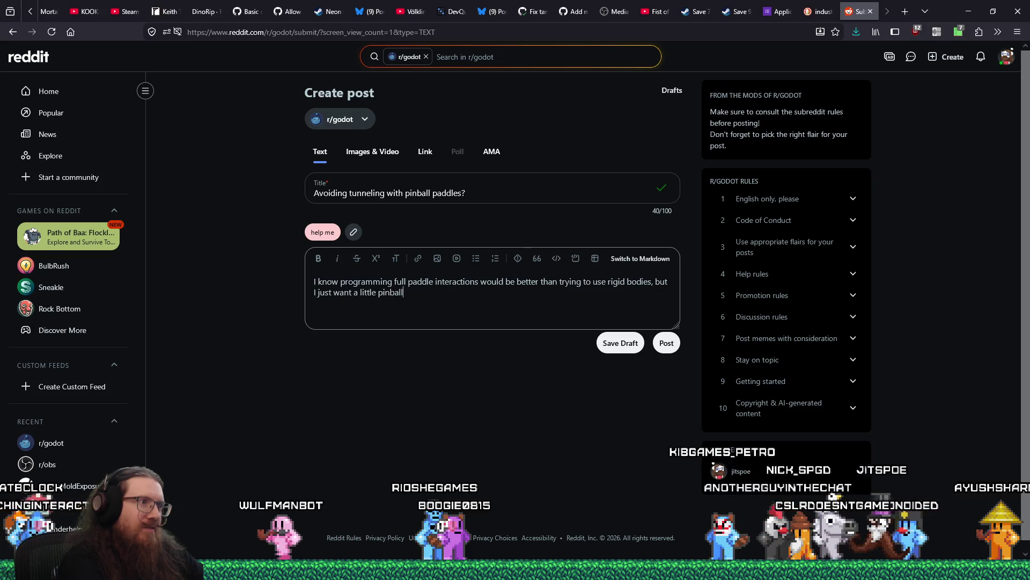
text( machine easter a)
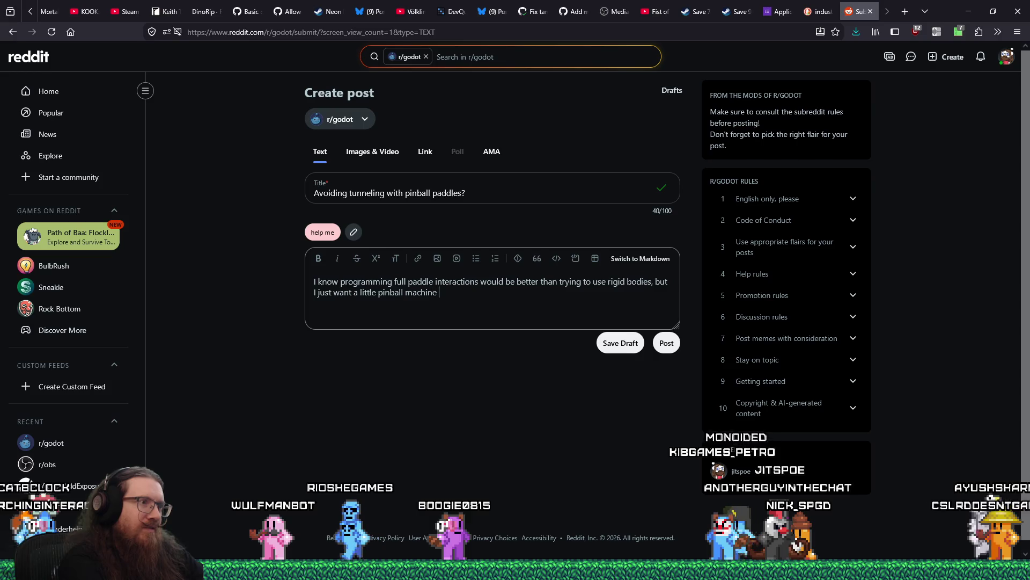
key(BackSpace)
key(BackSpace)
key(BackSpace)
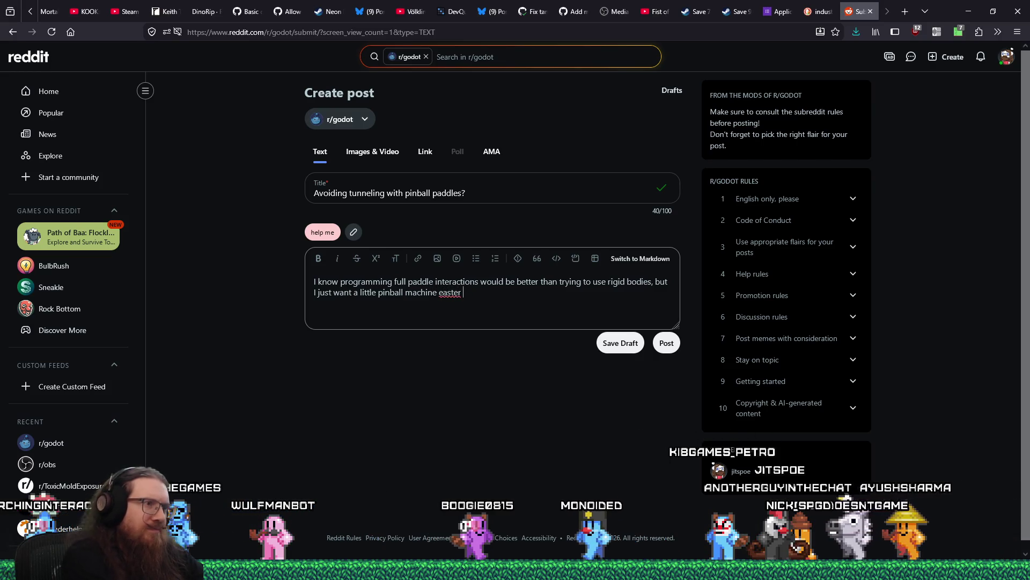
text(Easter egg and don't want to spend to)
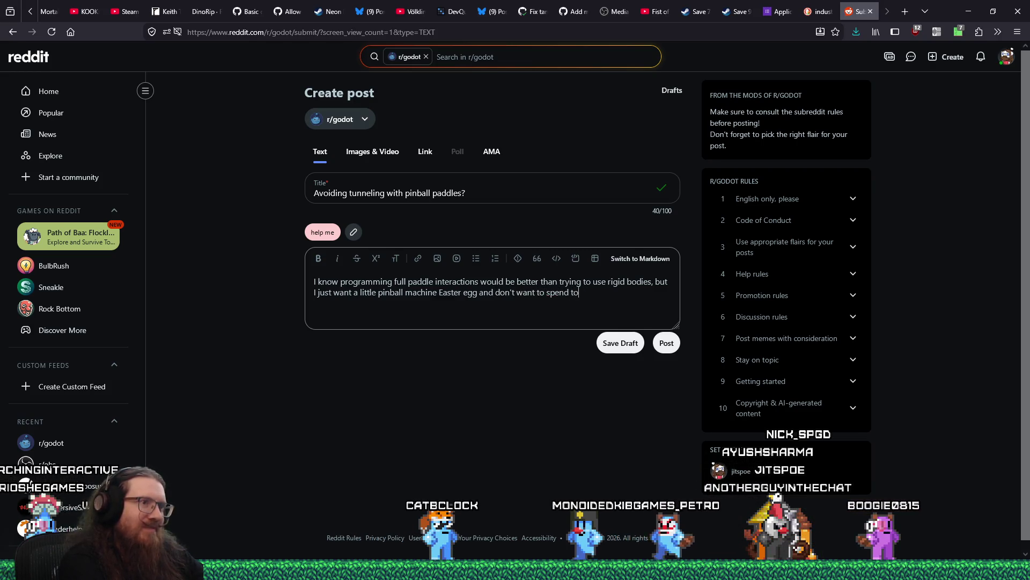
text( much time.)
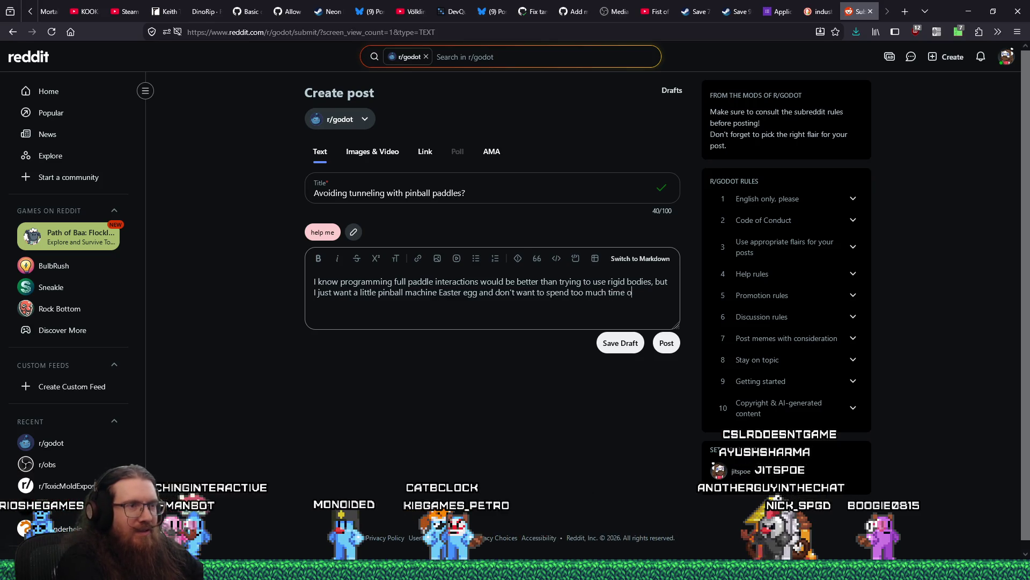
text(n it.)
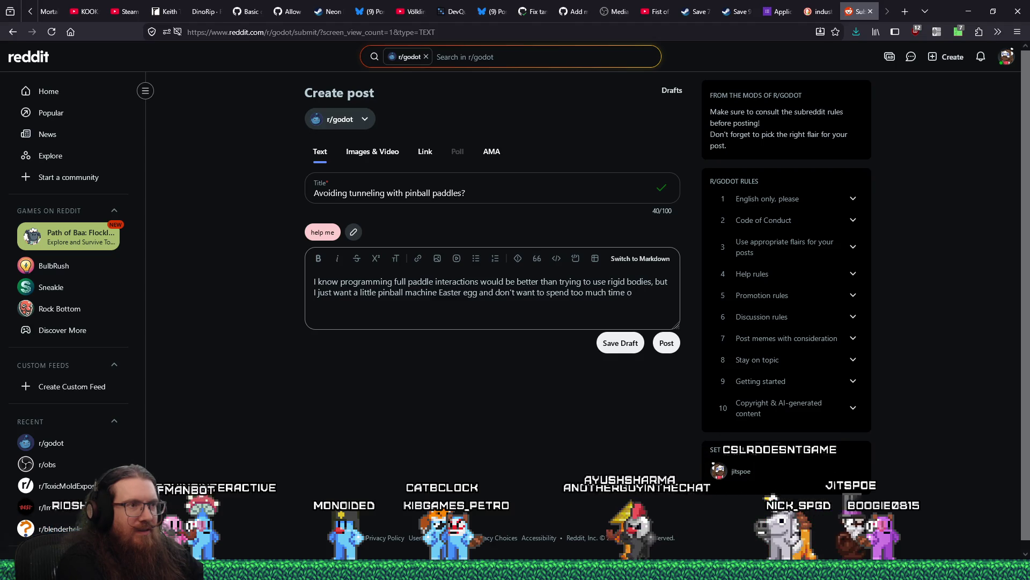
text(  I')
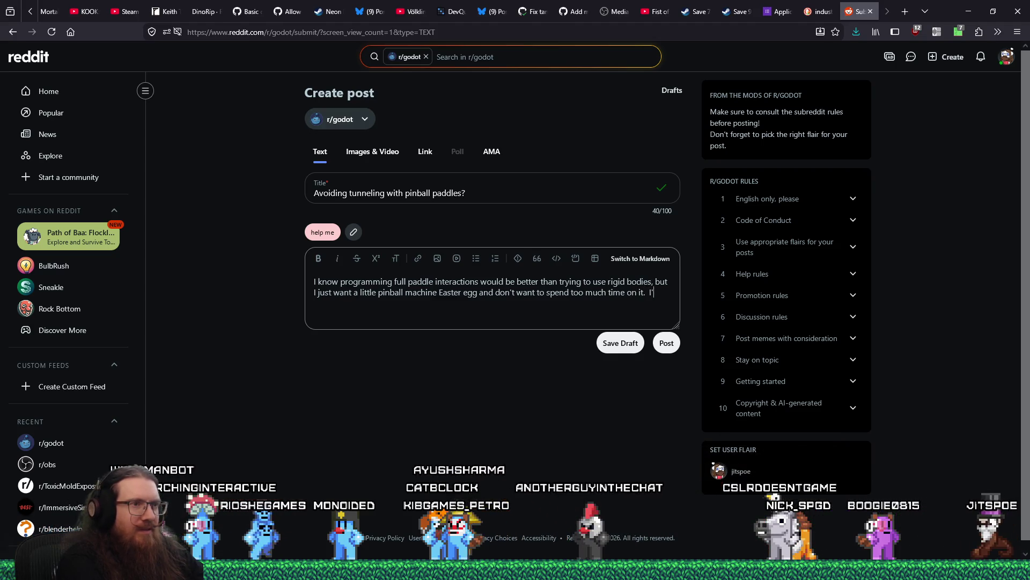
text(ve tried to)
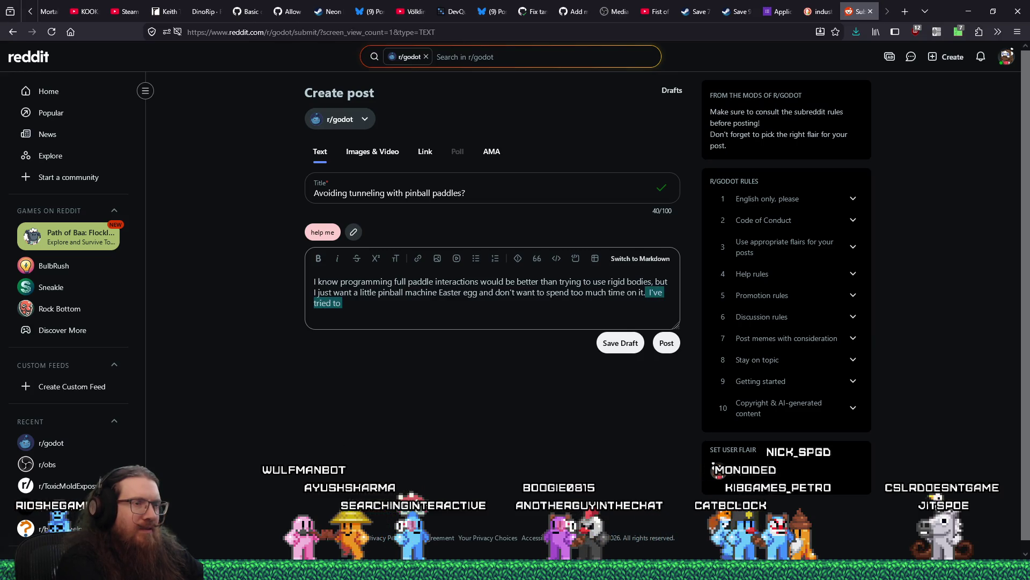
key(Return)
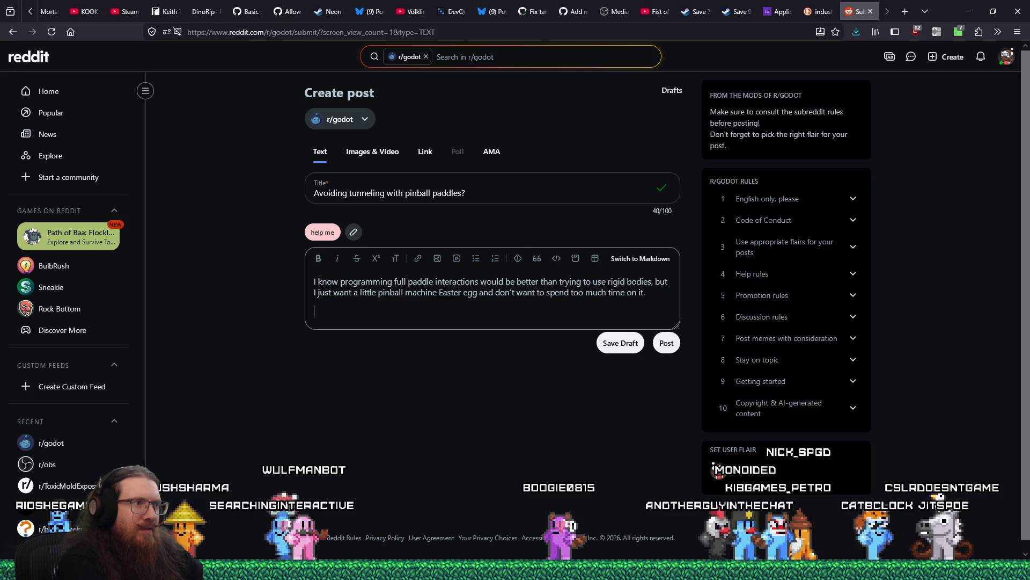
Step: Describe paddles passing through the ball while rotating, driven by a simple tween
text(The problem I'm running into is the paddles will)
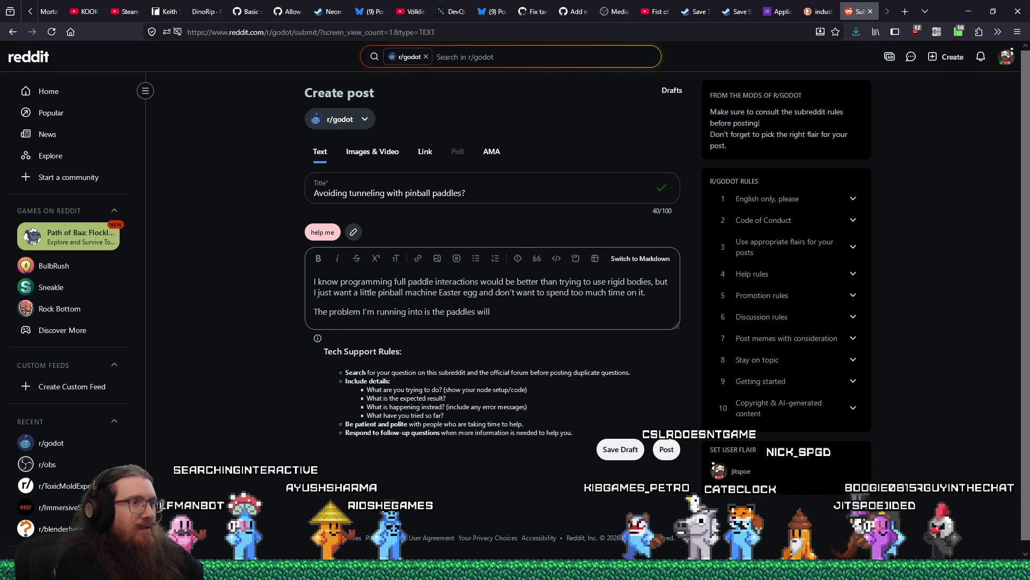
text( pa)
text(ss through)
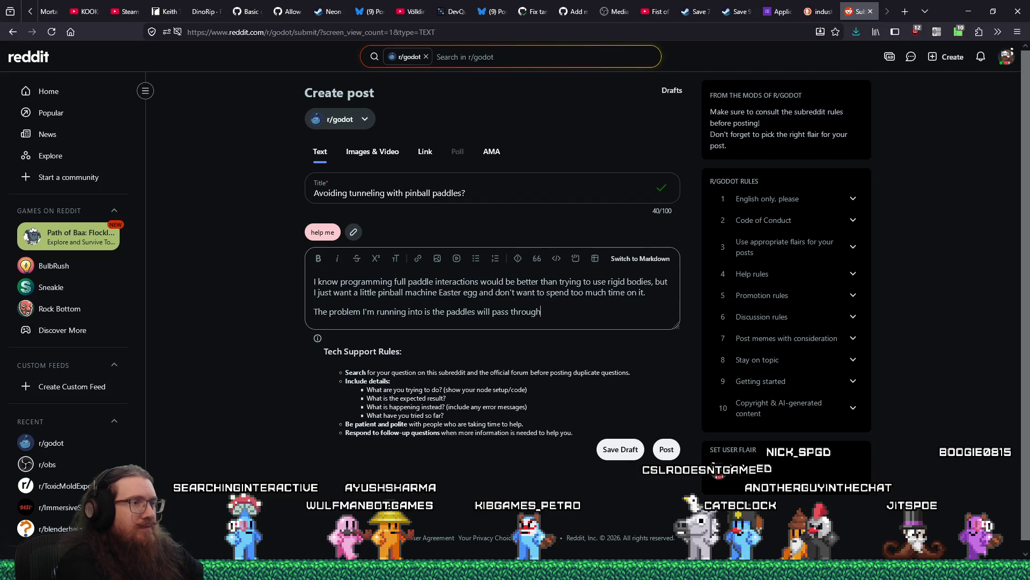
text( the b a)
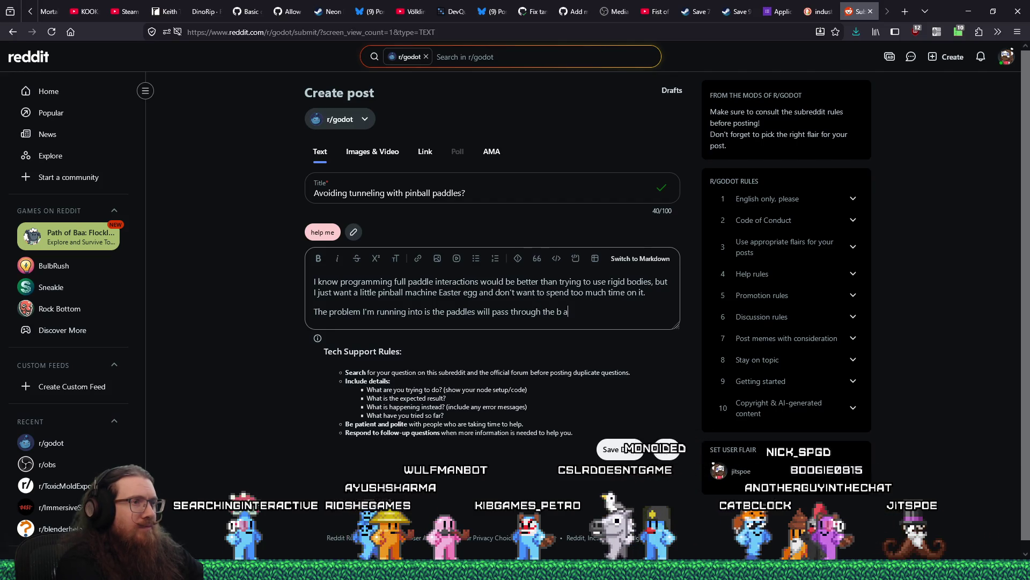
key(BackSpace)
key(BackSpace)
key(BackSpace)
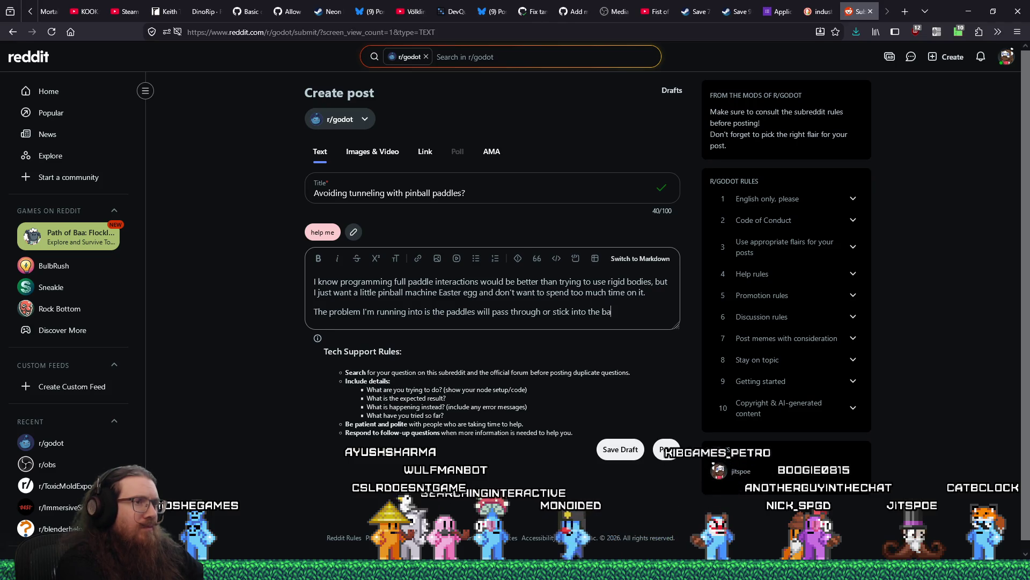
text(n rotating. )
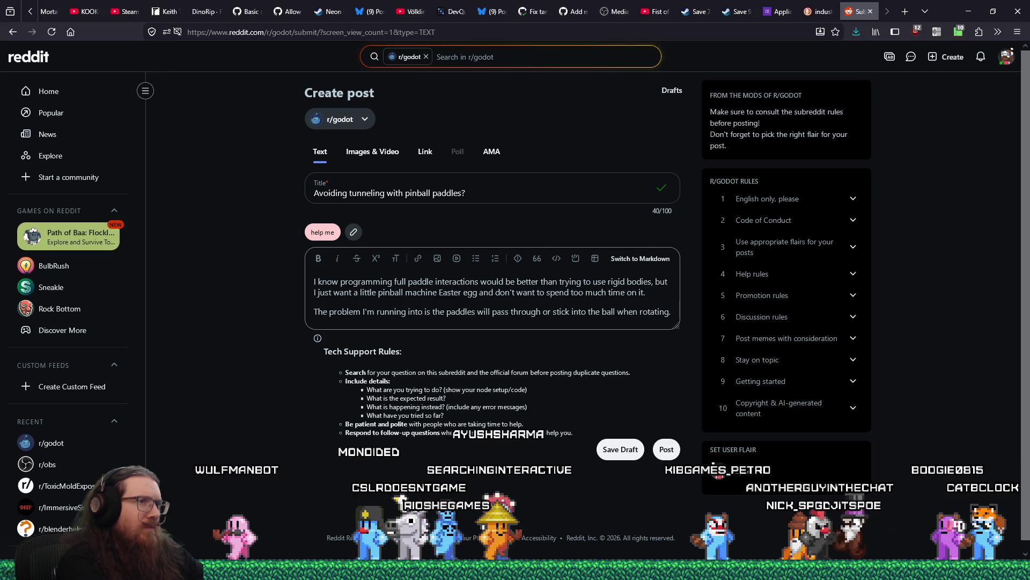
text(I'm just using )
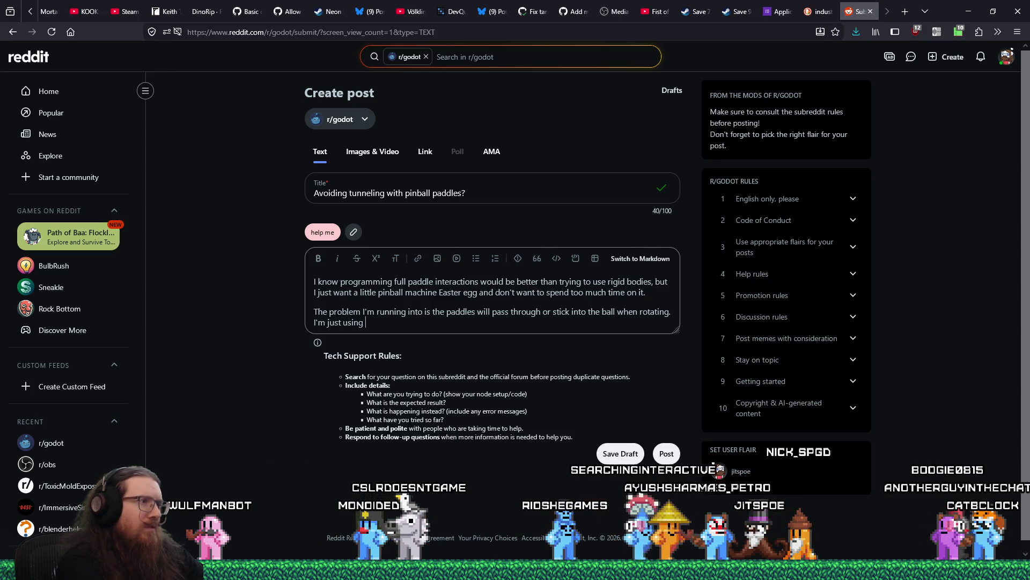
text(a simple tween while having th)
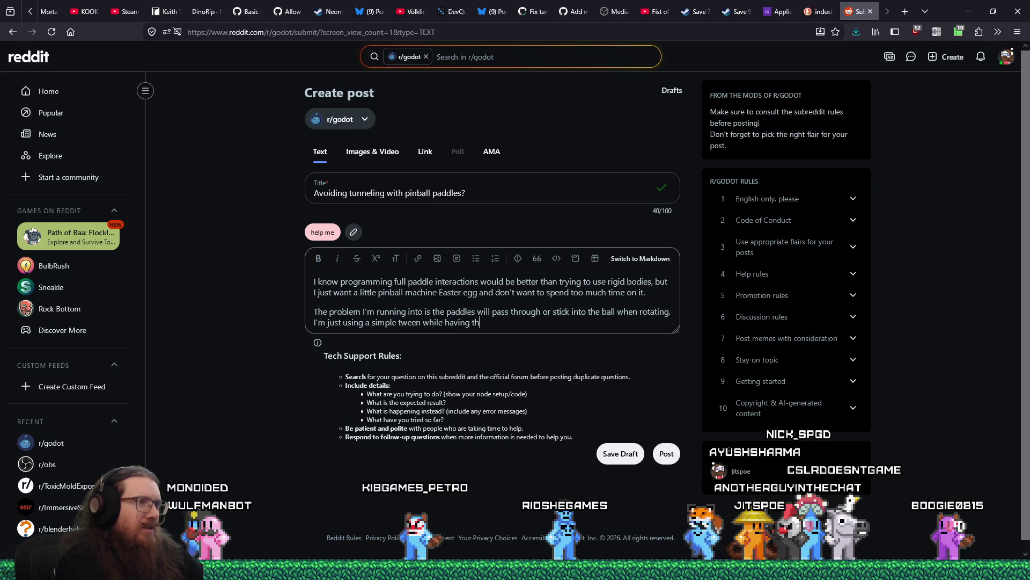
key(BackSpace)
key(BackSpace)
text(s in)
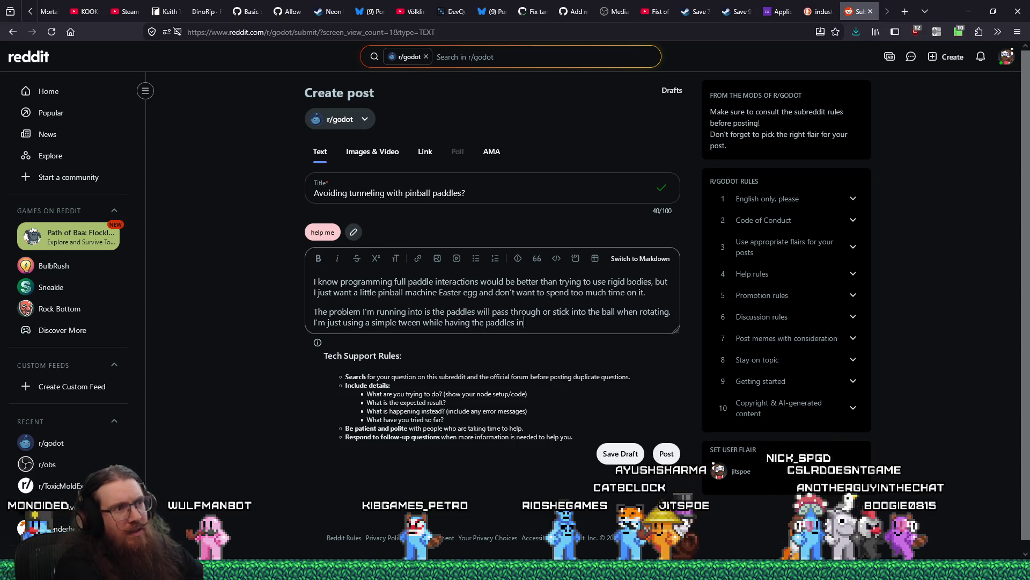
text( rigid)
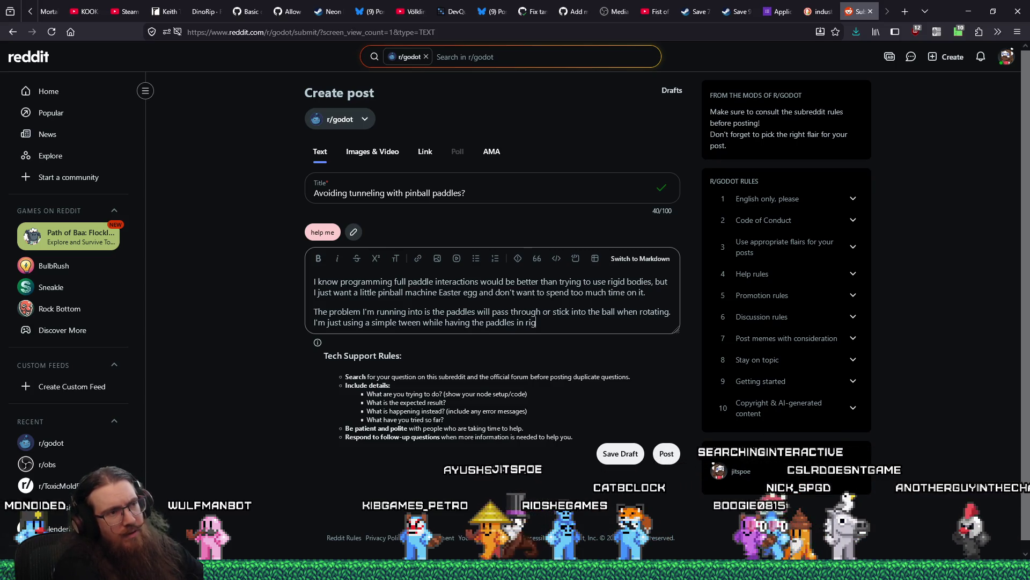
key(BackSpace)
key(BackSpace)
key(BackSpace)
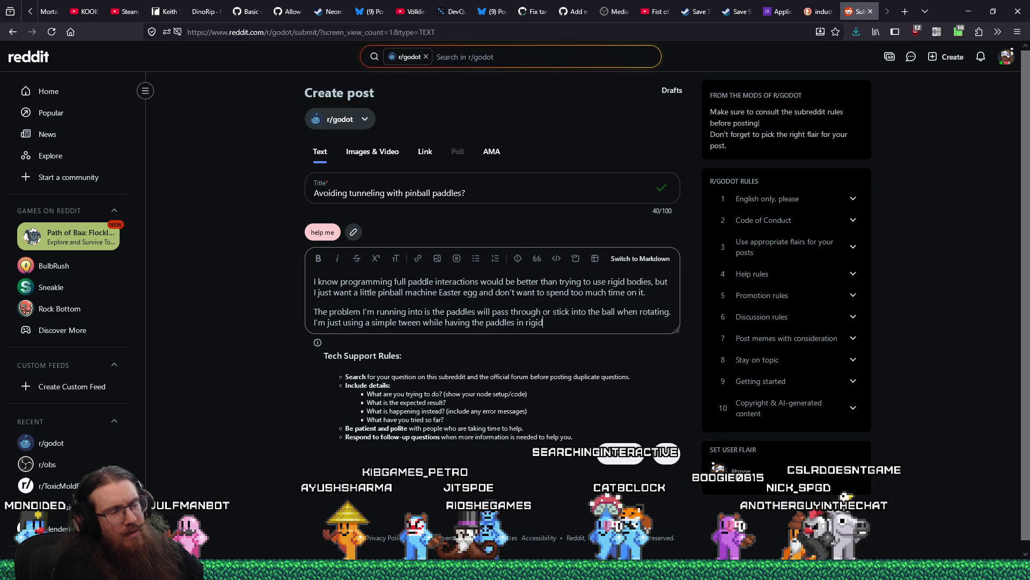
Step: Add that paddles are frozen bodies, hinges were janky, and CCD is enabled on ball and paddles
key(alt+Tab)
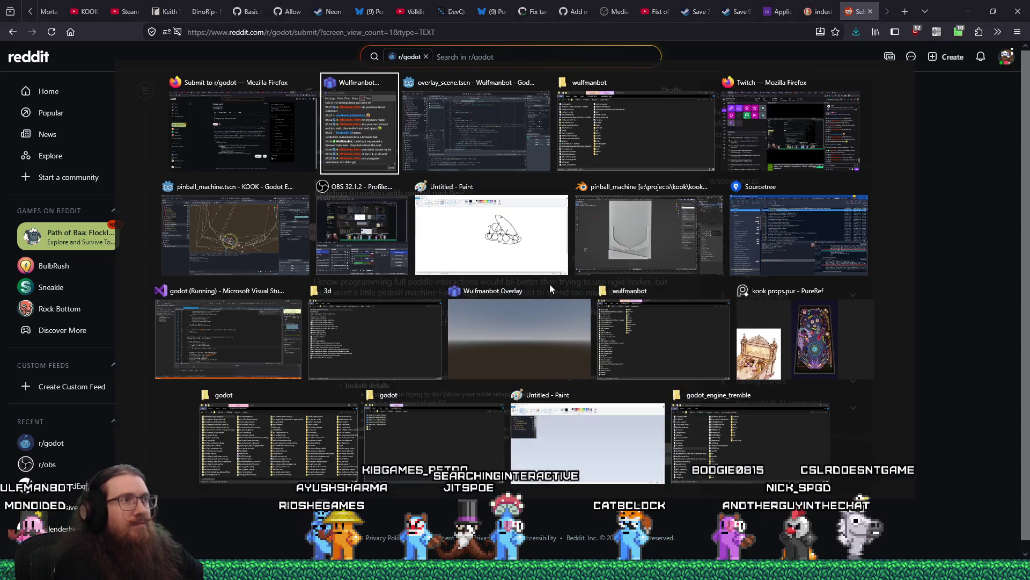
key(BackSpace)
key(BackSpace)
key(BackSpace)
text(frozen in kinematic mode)
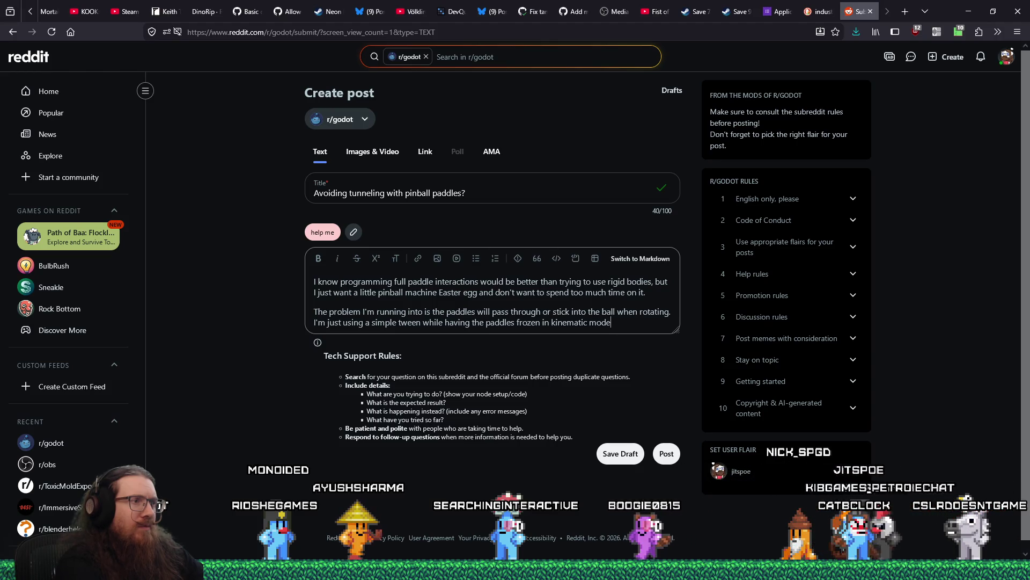
text(.)
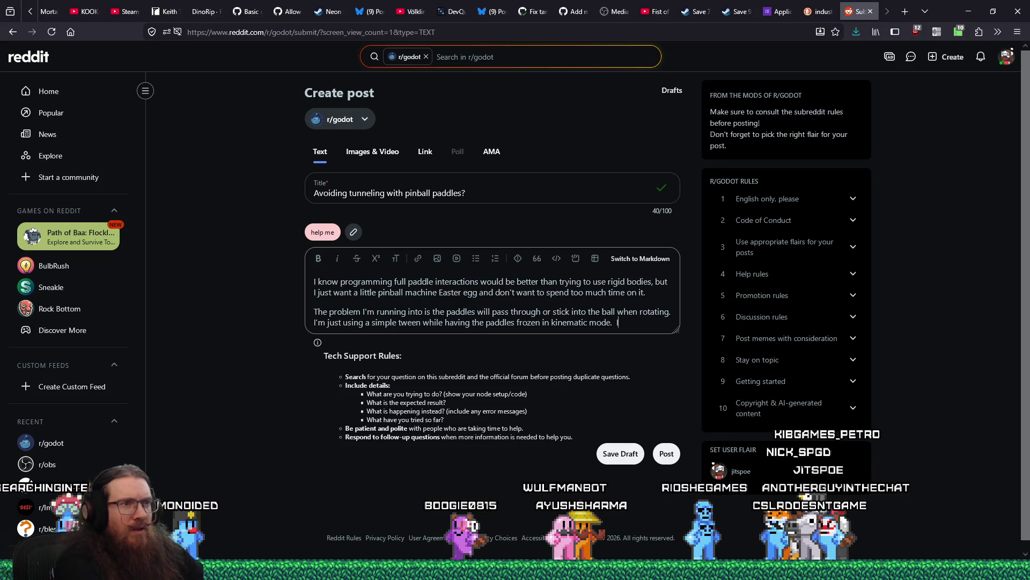
text(  I tried using hinges and mo)
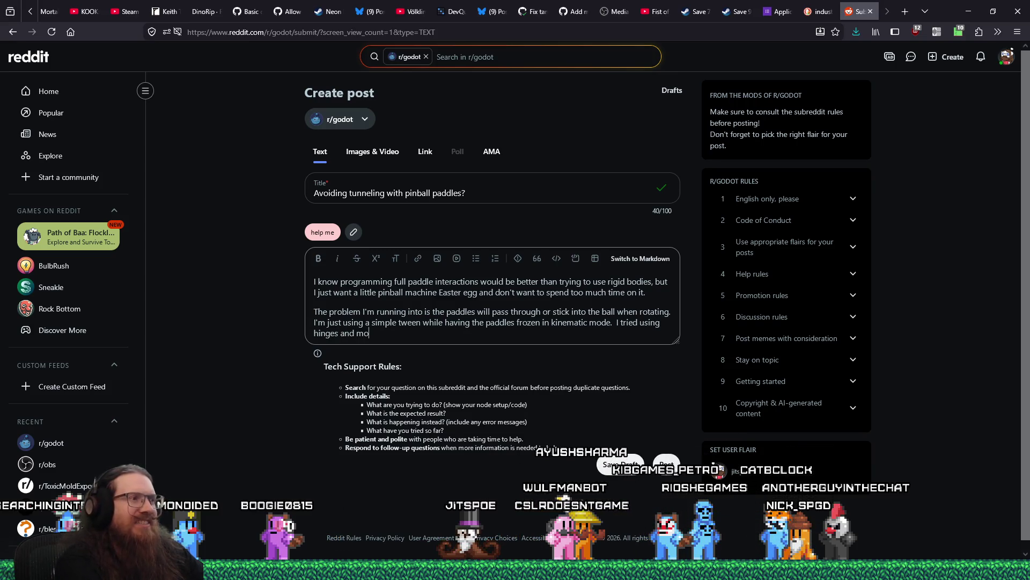
text(supe)
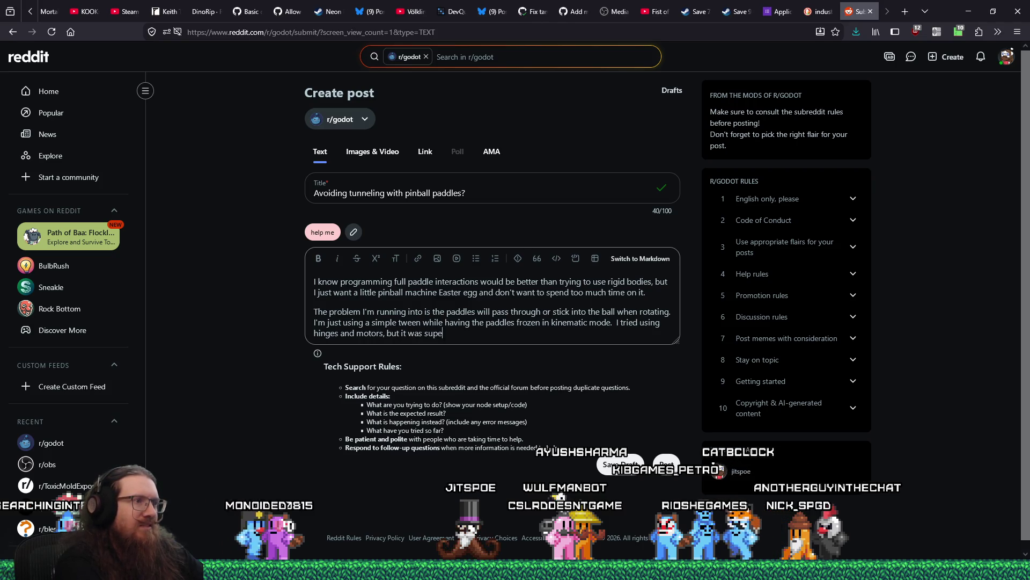
text(r janky and twis)
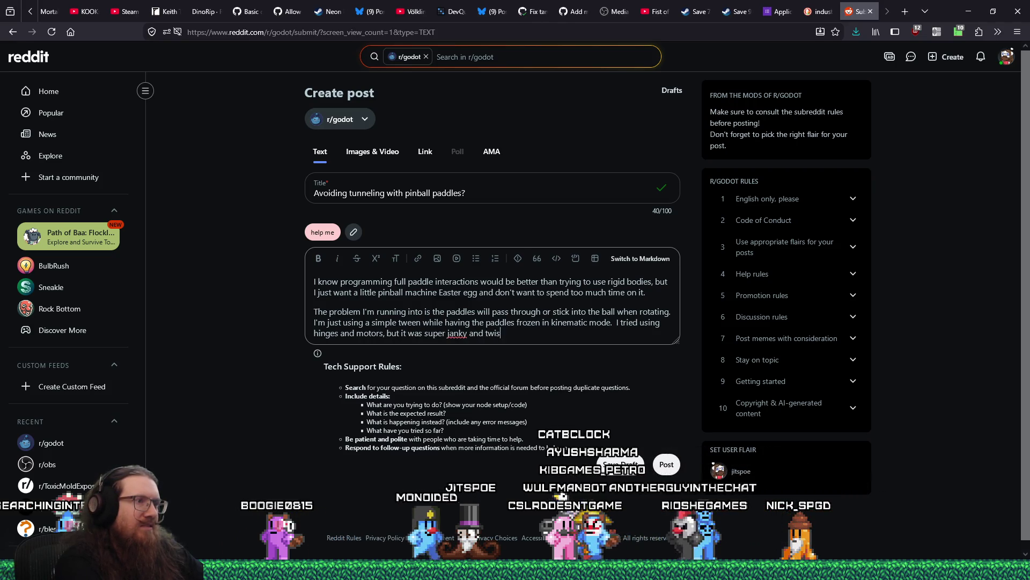
text(ted all sorts of weird ways.)
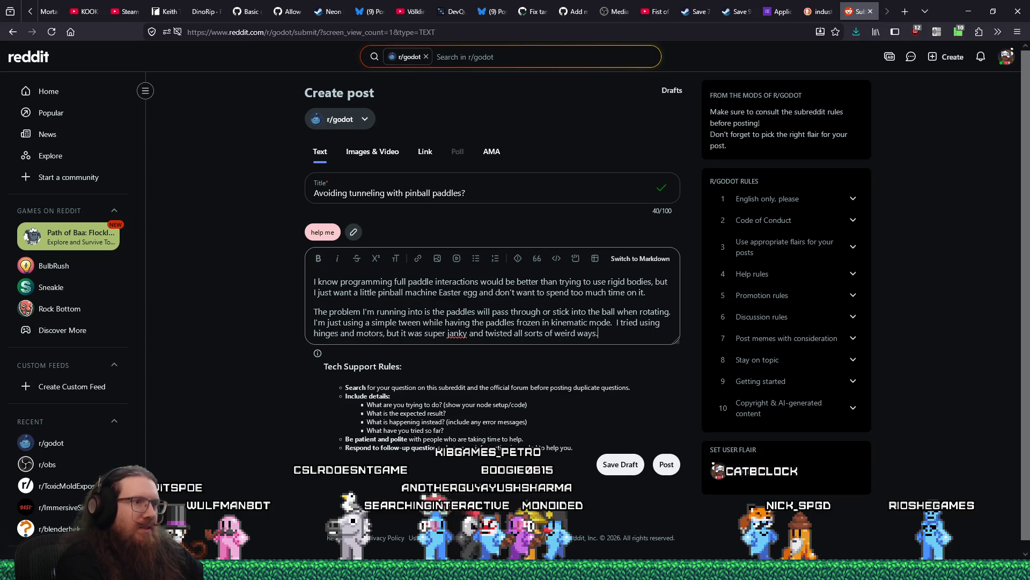
key(Return)
text(I've enabled)
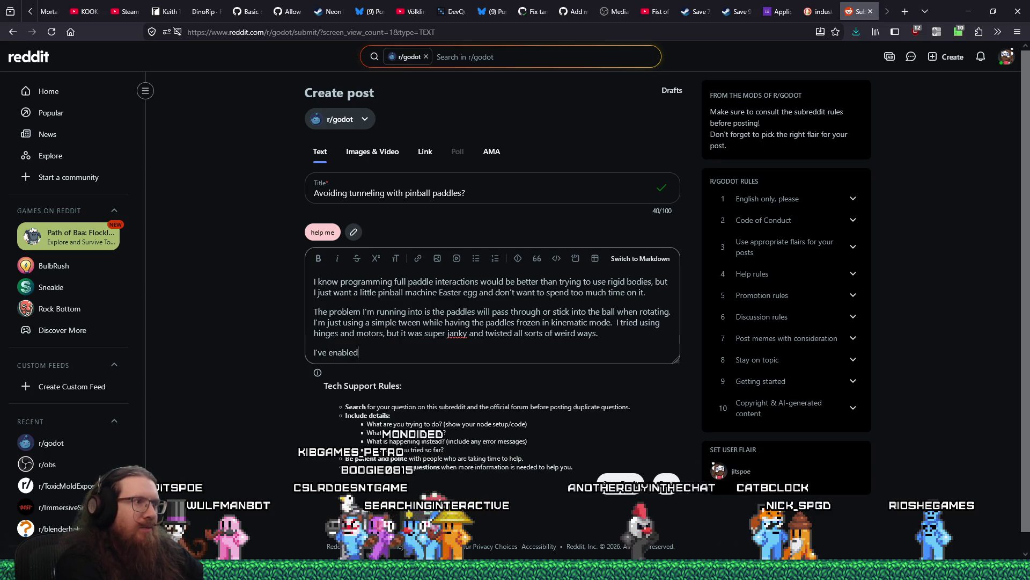
text( CCD on the bal)
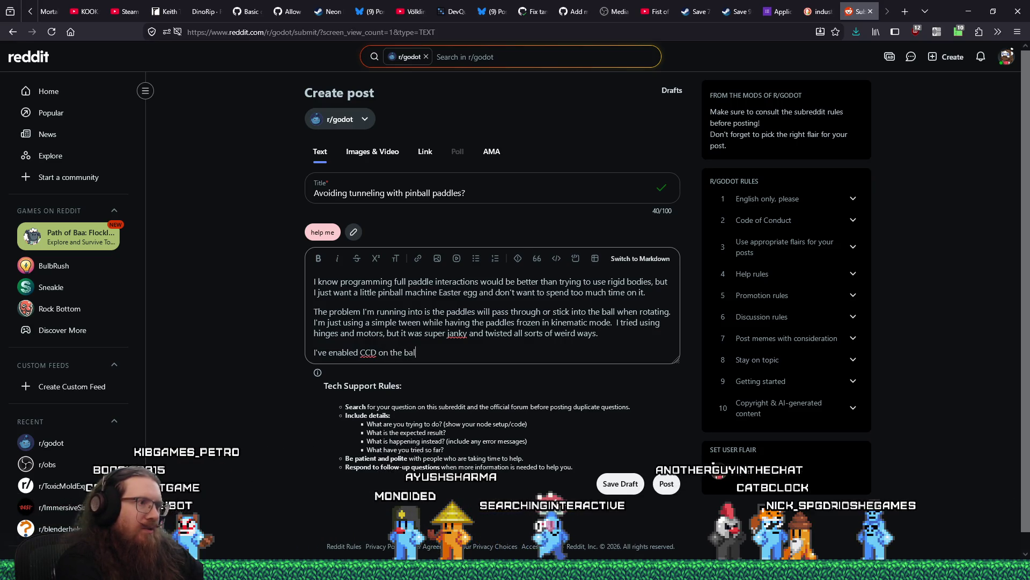
text(l and paddles.)
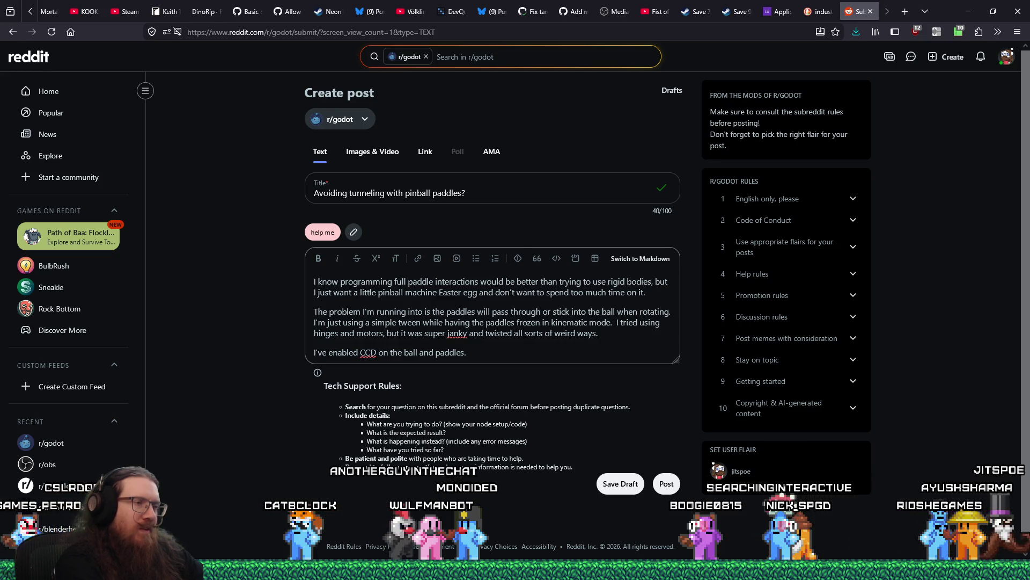
Step: Close the CCD paragraph saying you're unsure how to fix this and would appreciate ideas
text(  Not)
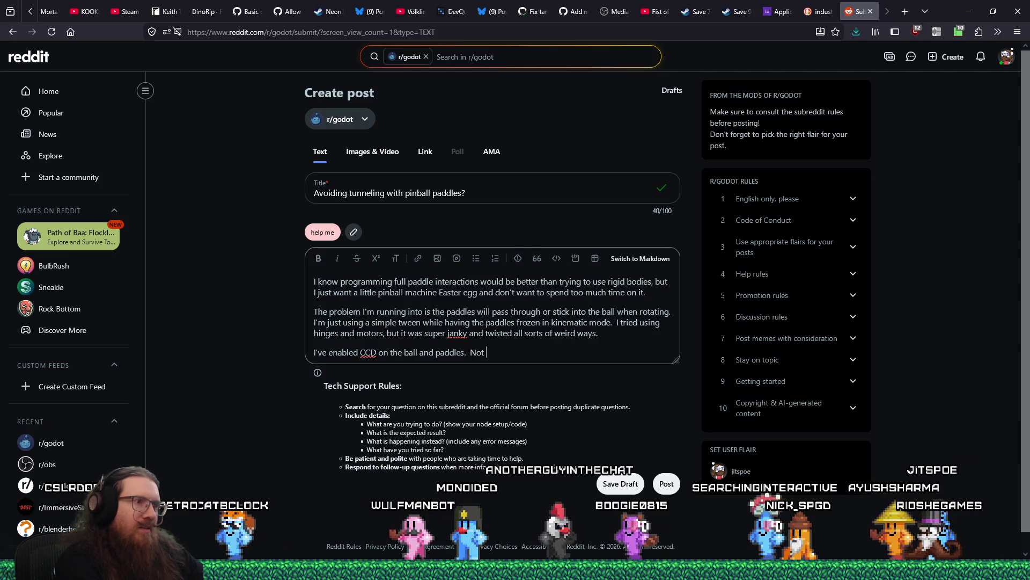
text( really sure)
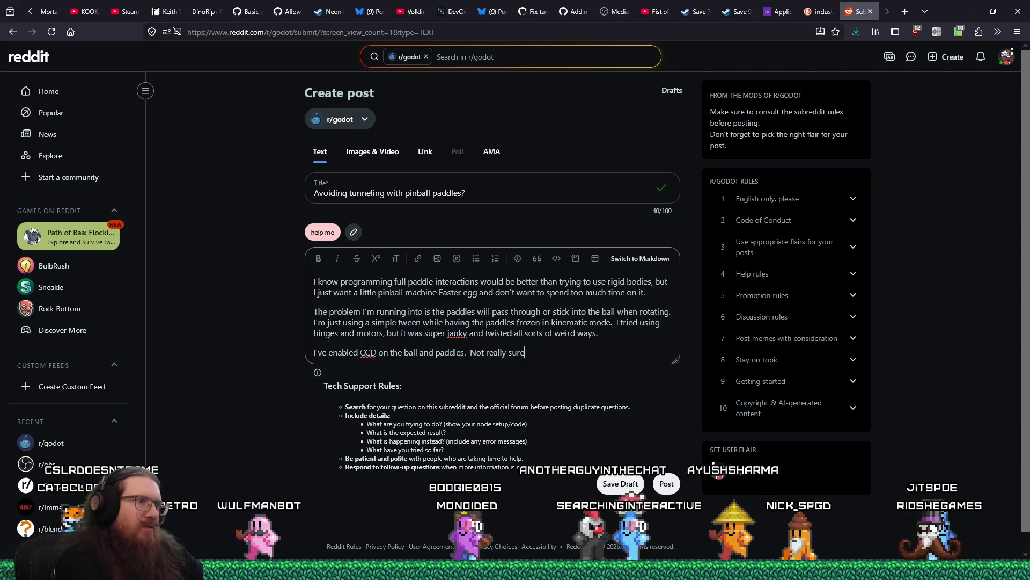
text( of any i)
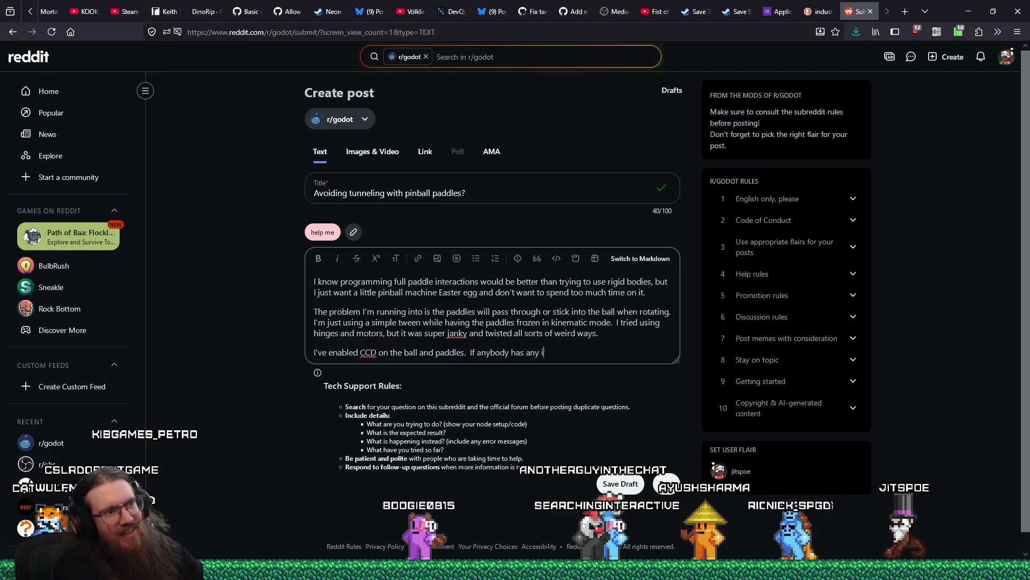
text(deas of quic)
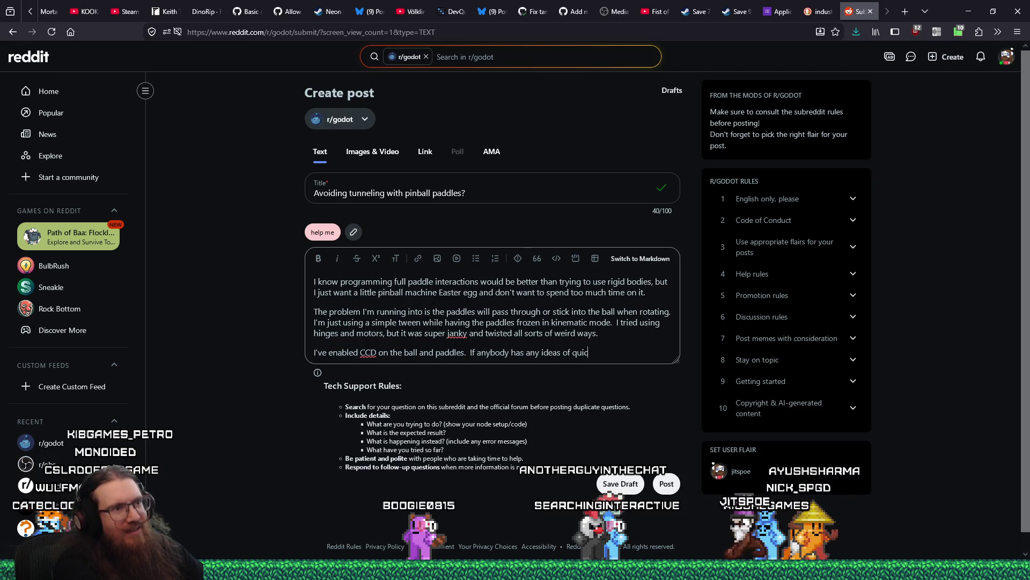
text(k things to )
text(fix this, i'd)
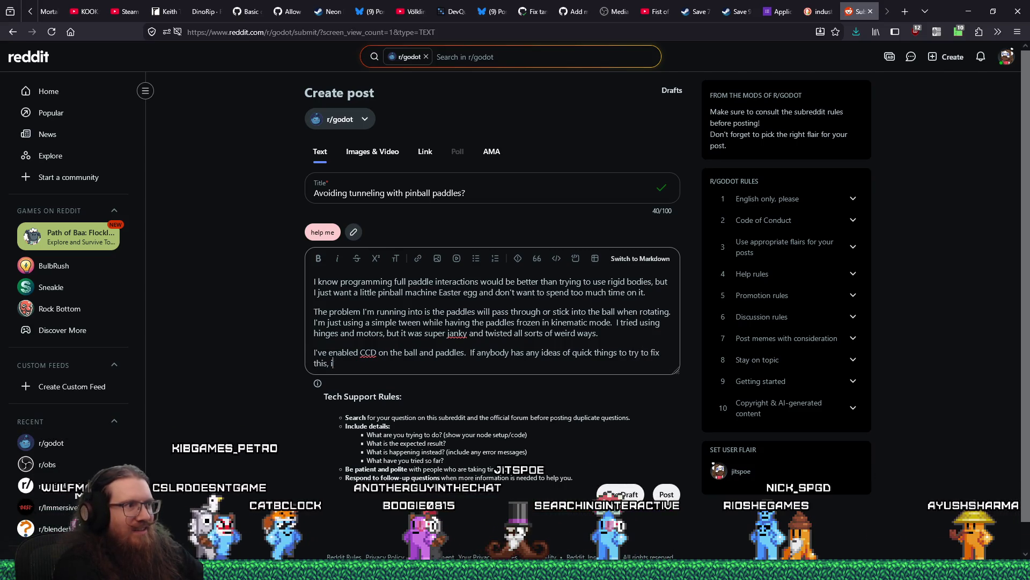
key(BackSpace)
key(BackSpace)
key(BackSpace)
text(I'd appreciate i)
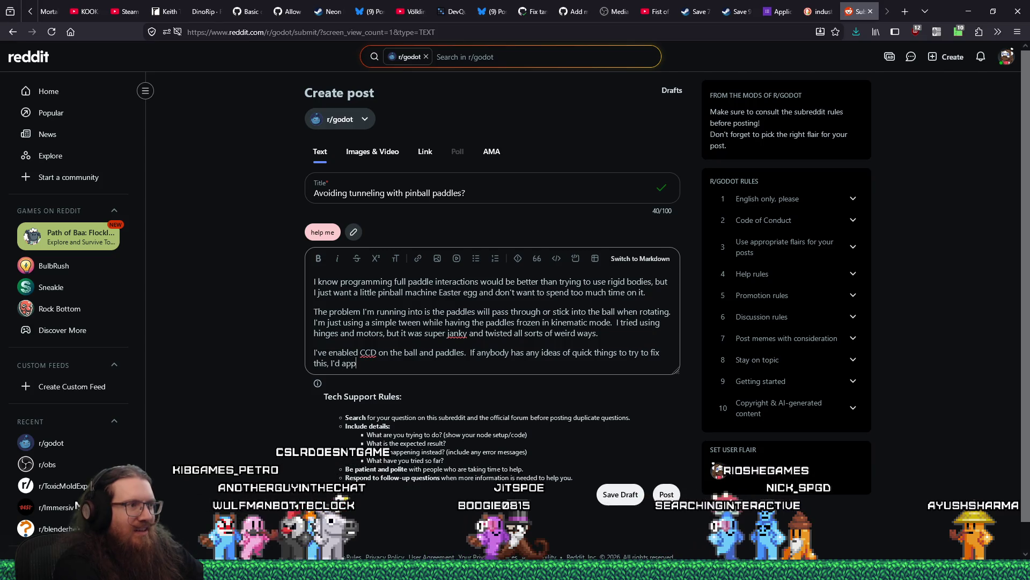
text(t!)
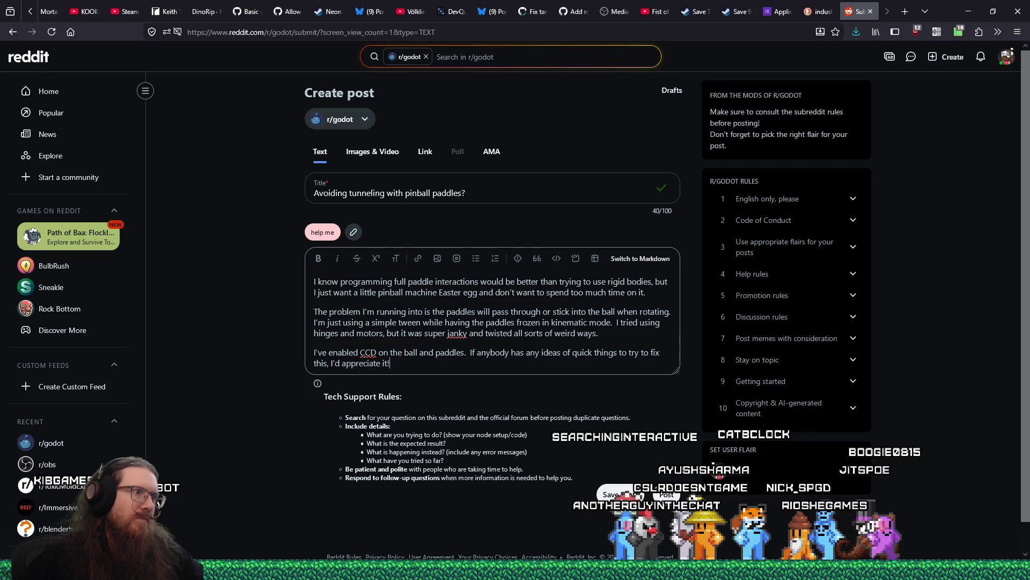
key(alt+Tab)
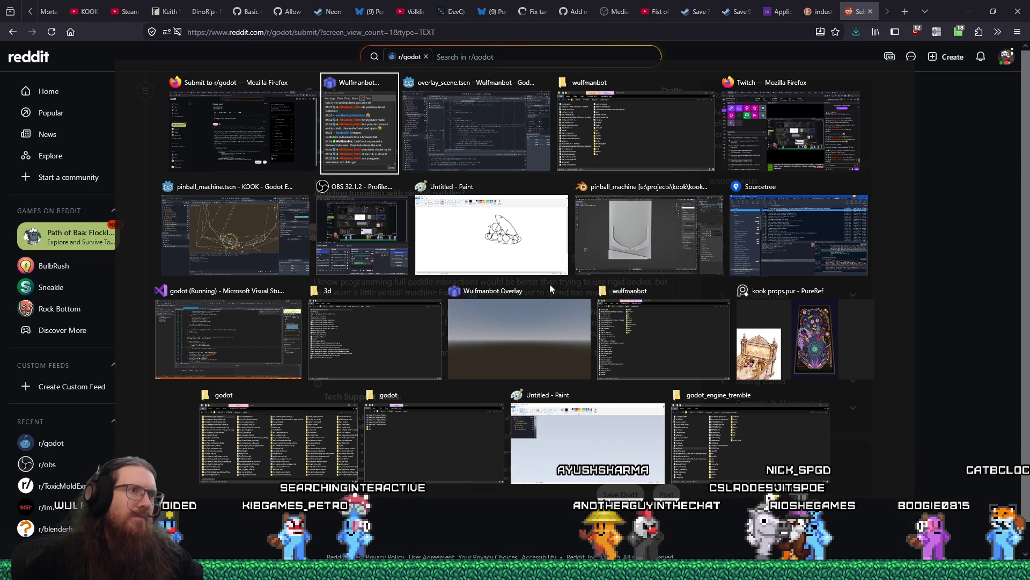
Step: Finish the question about substepping the movement of specific objects for more precision
key(alt+shift+Tab)
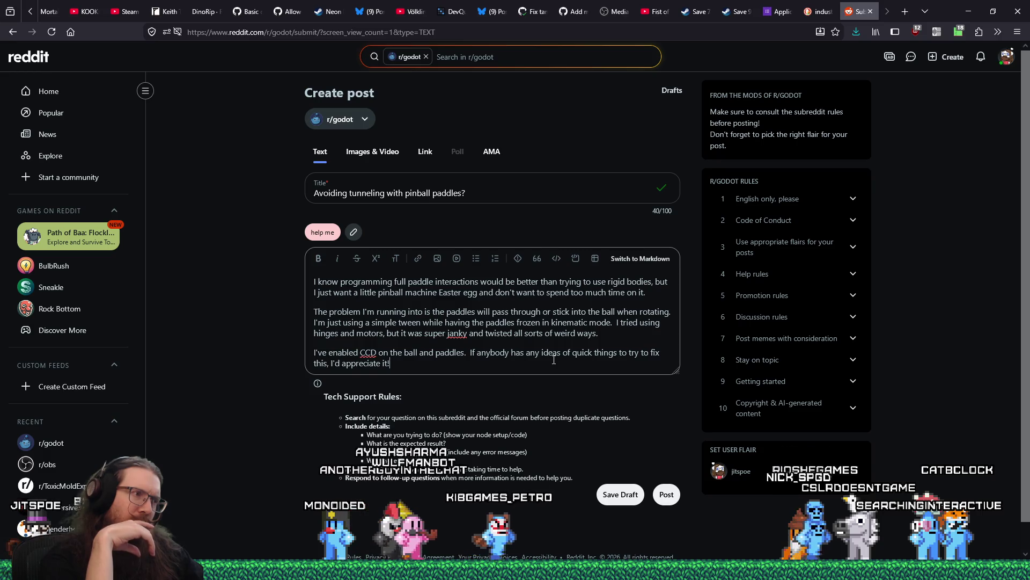
text(  The)
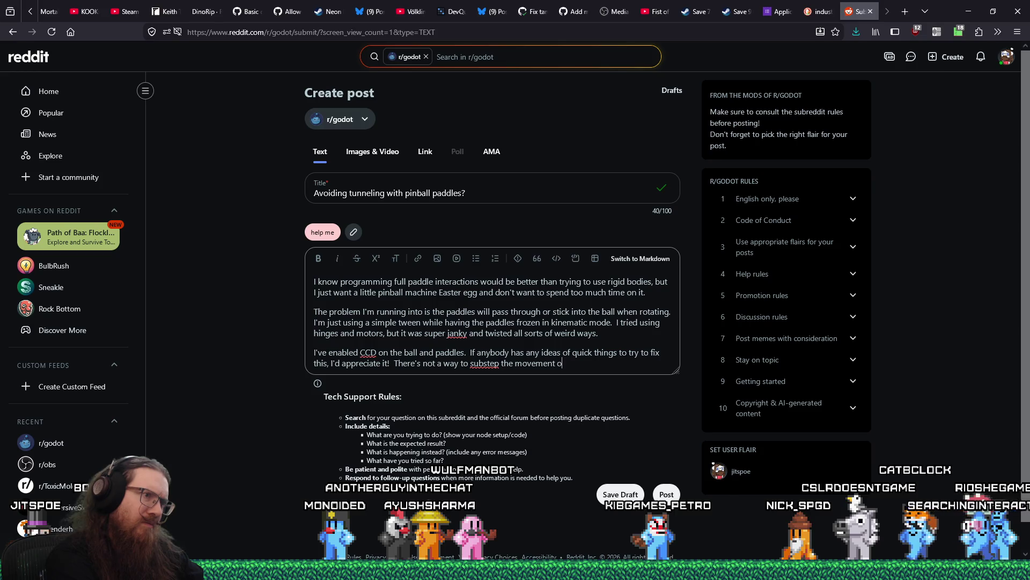
text(ke that to get mo)
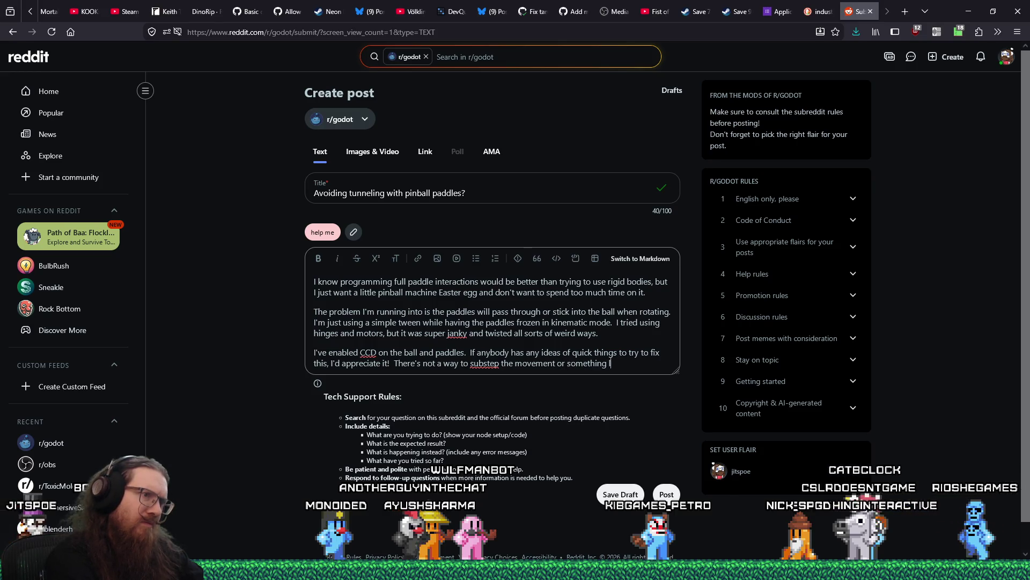
text(re precises)
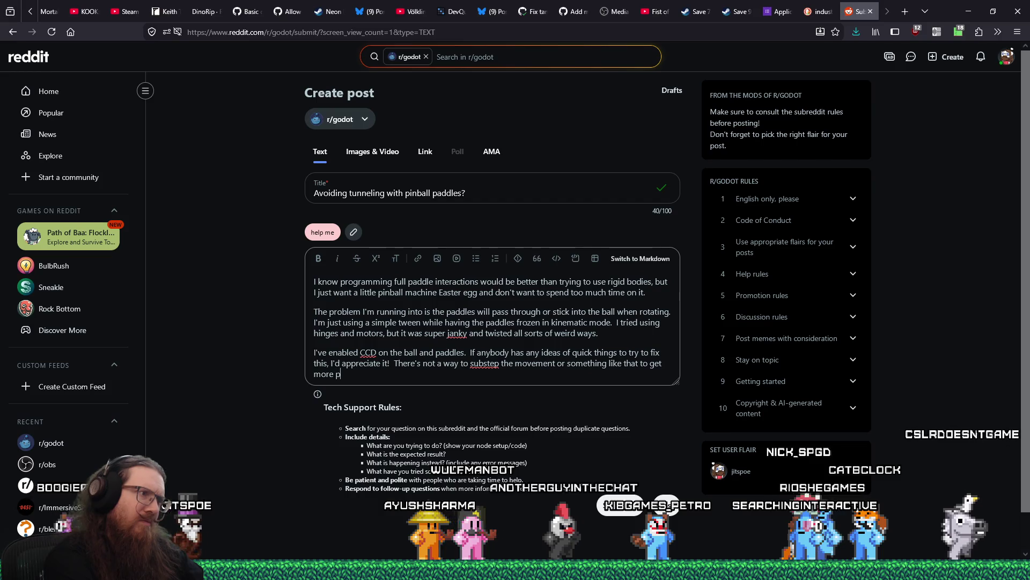
key(BackSpace)
key(BackSpace)
key(BackSpace)
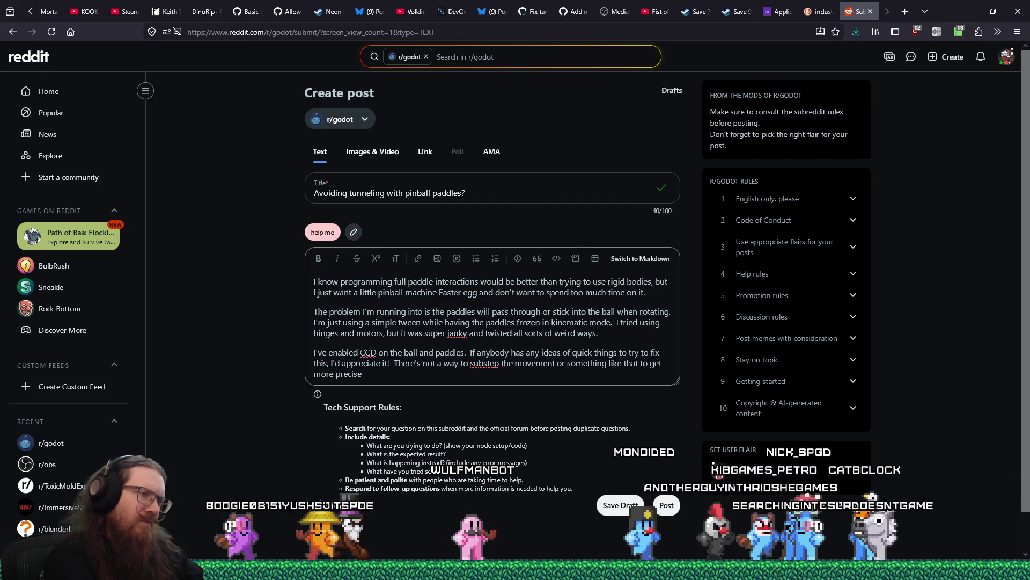
key(BackSpace)
text(ion, is there?)
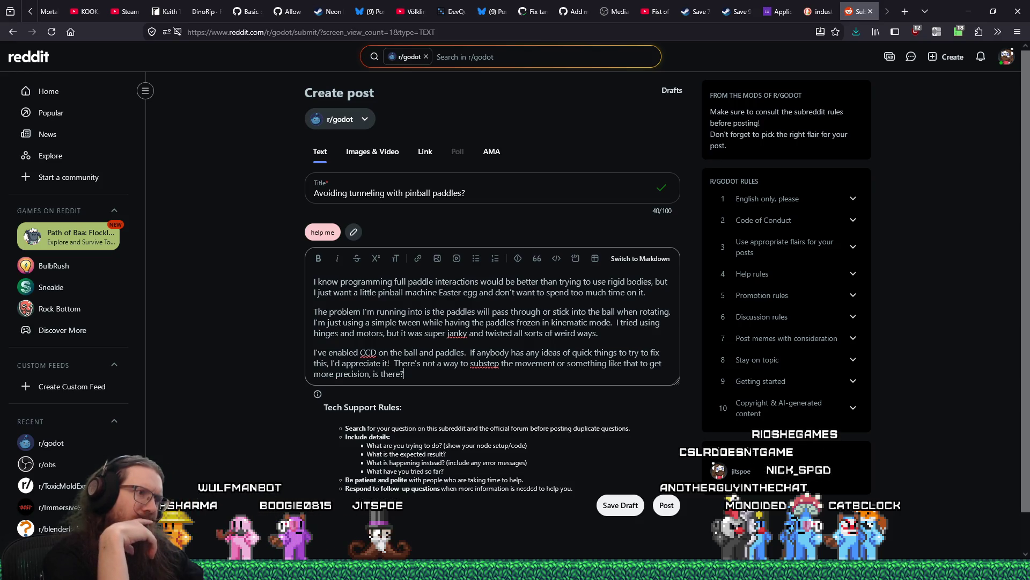
click(556, 364)
text(o)
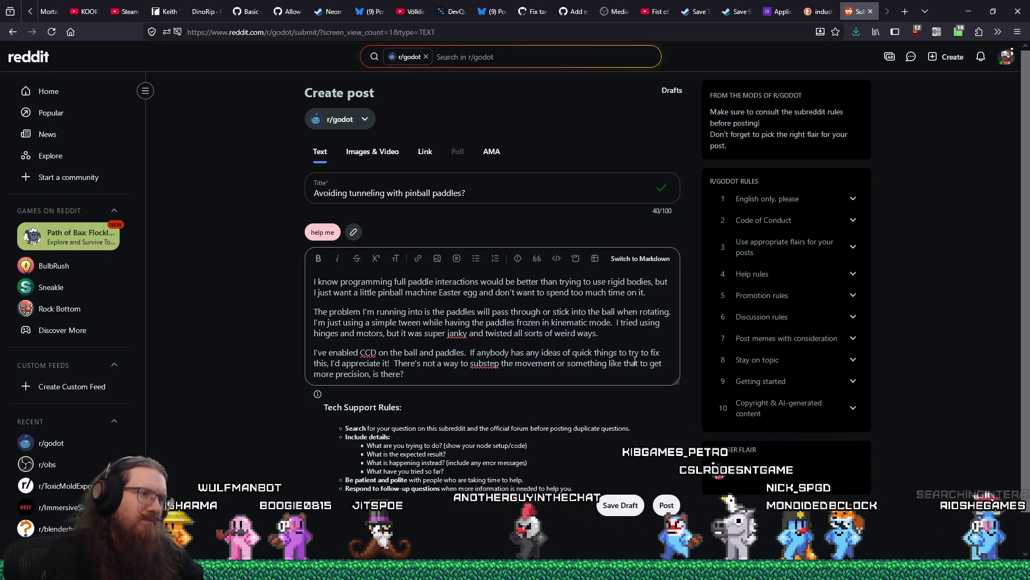
text(f specific objects o)
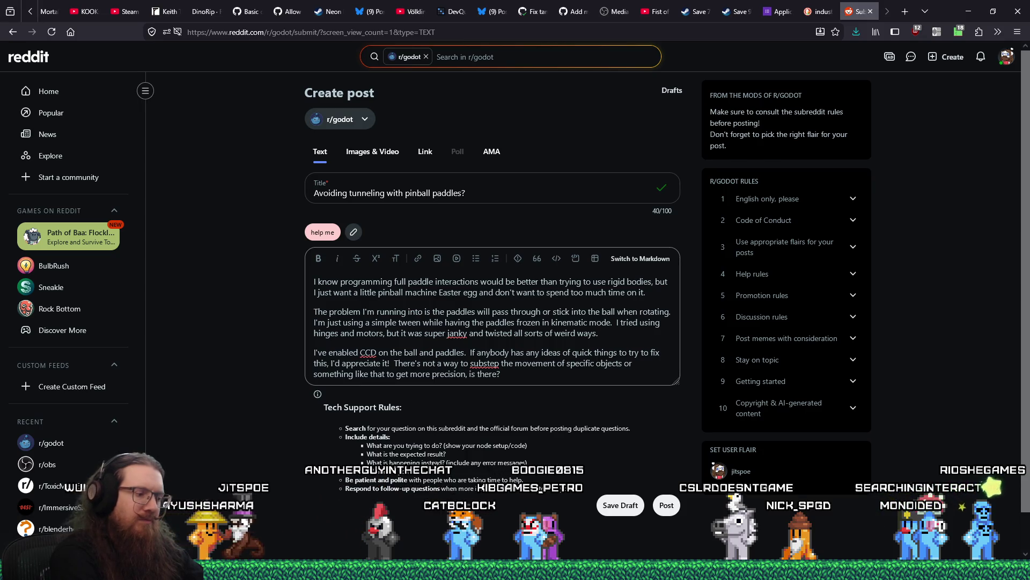
text(()
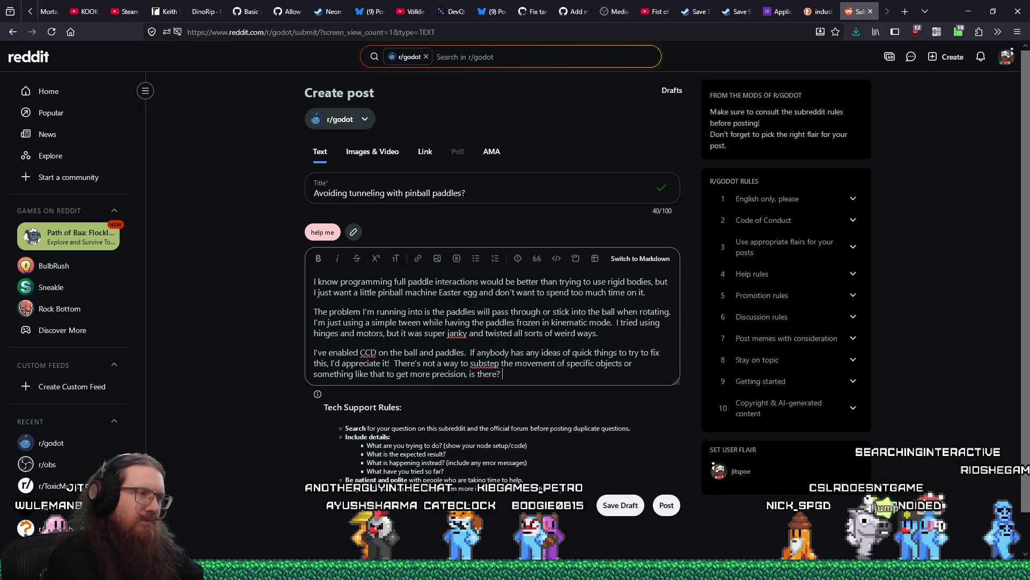
text(don't want)
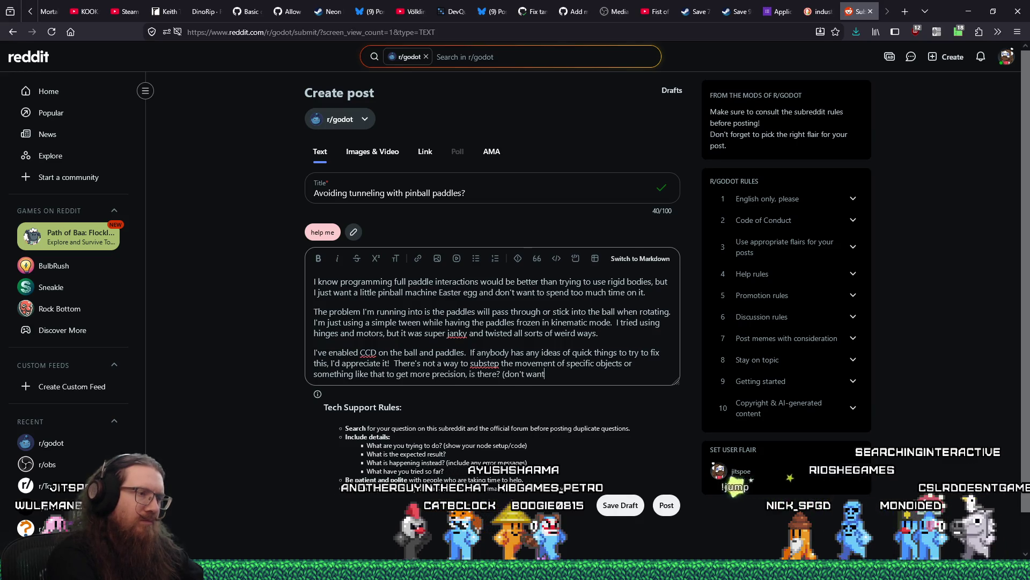
key(BackSpace)
key(BackSpace)
key(BackSpace)
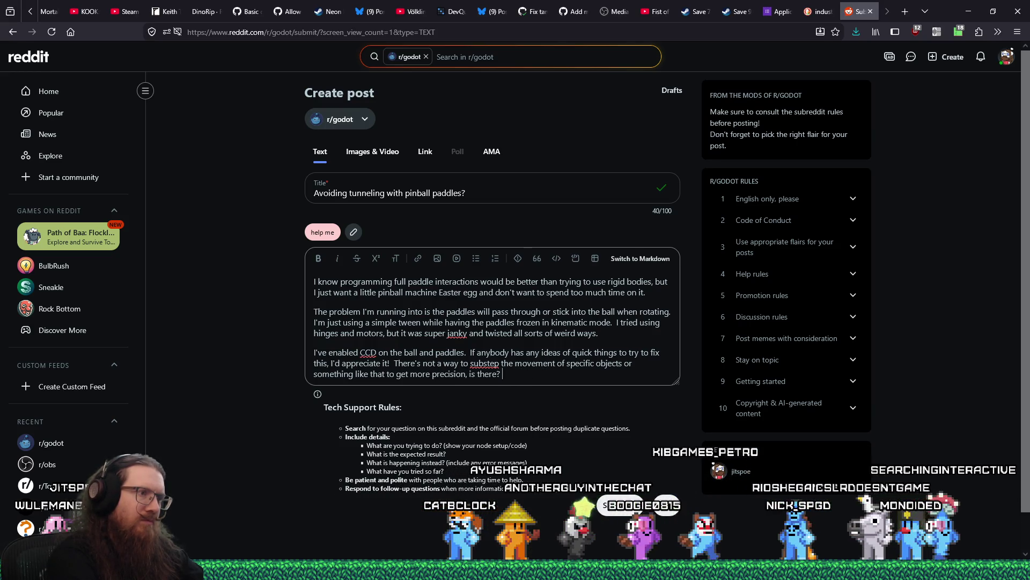
key(alt+Tab)
key(alt+Tab)
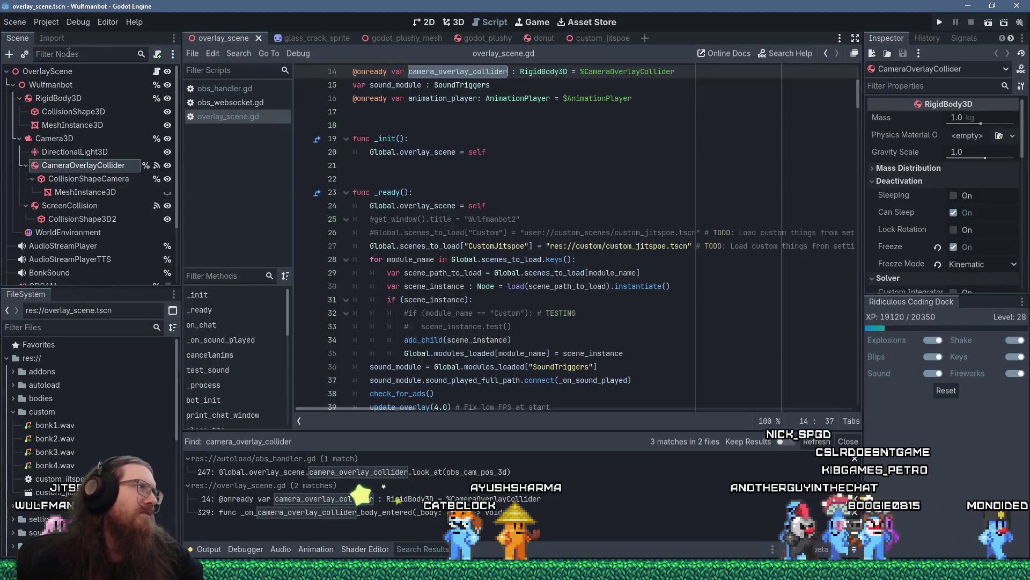
Step: Open Project Settings at Physics > Jolt Physics 3D, showing velocity steps 10 and position steps 2
click(51, 22)
click(53, 37)
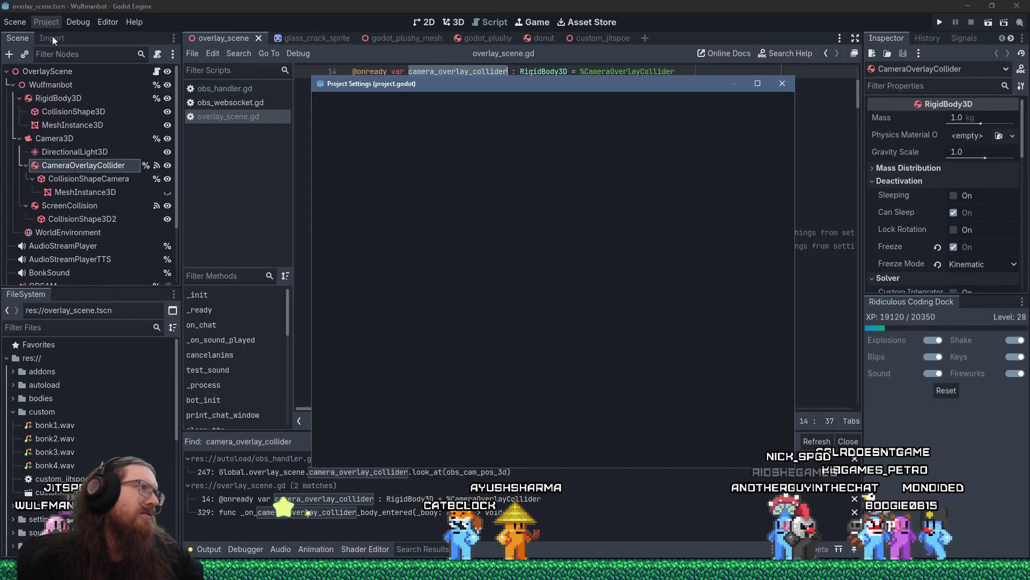
scroll(390, 287, down, 5)
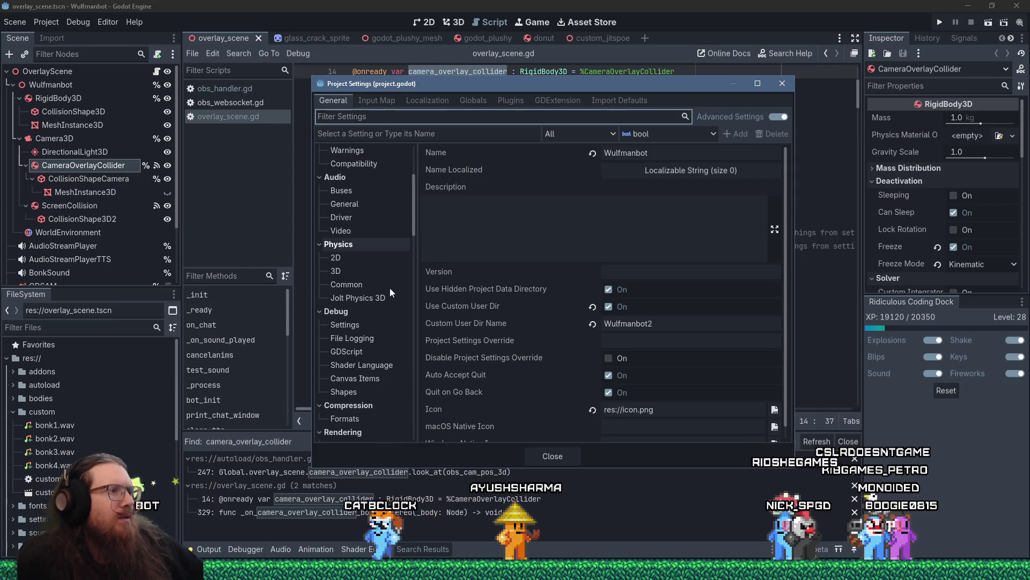
click(344, 272)
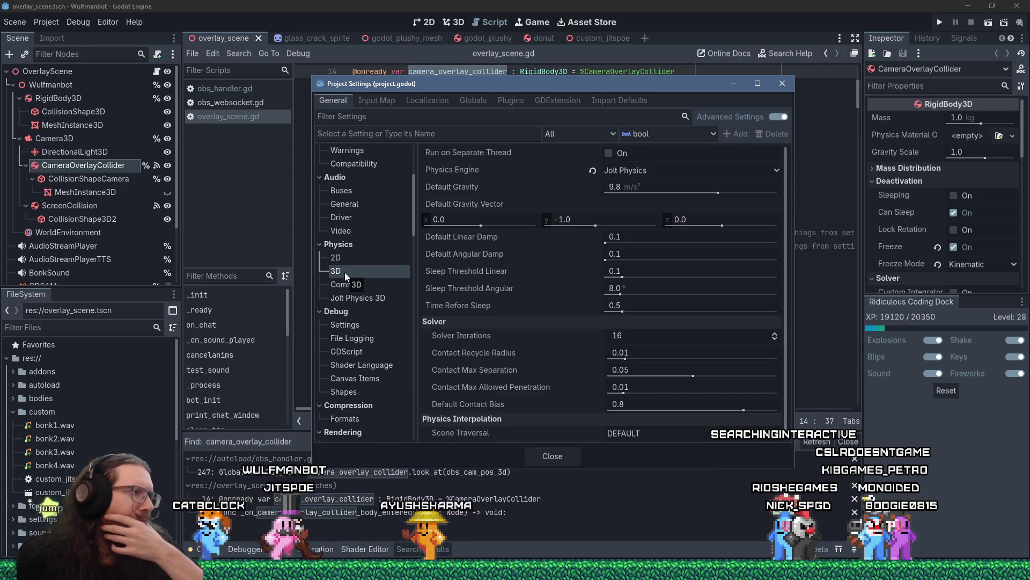
click(383, 299)
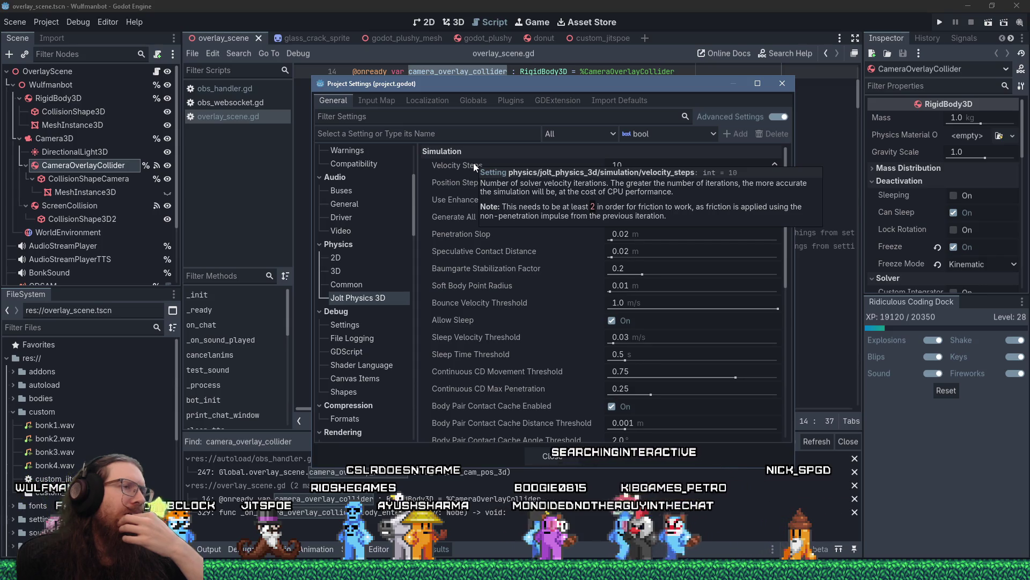
mouse_move(471, 184)
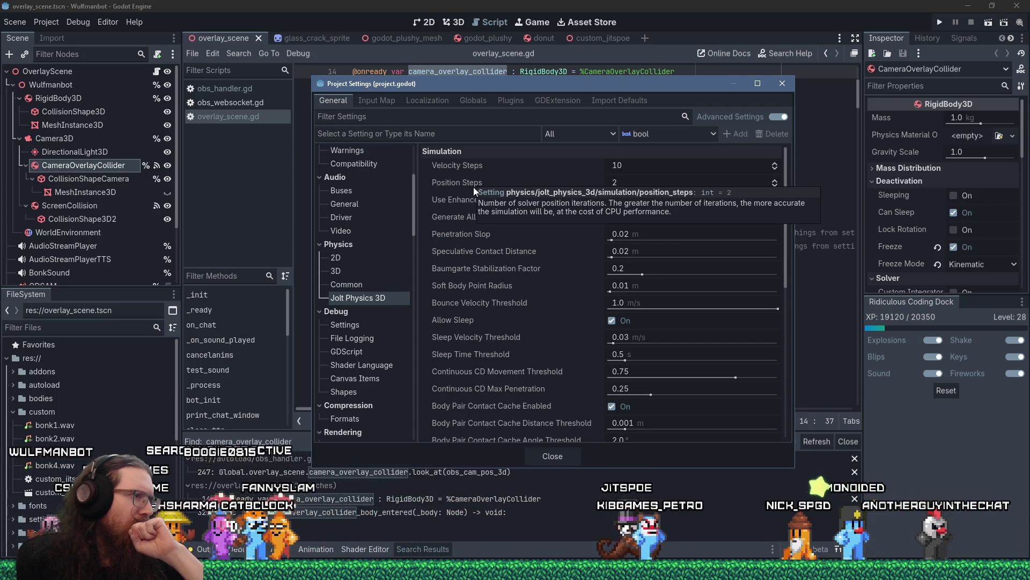
mouse_move(527, 373)
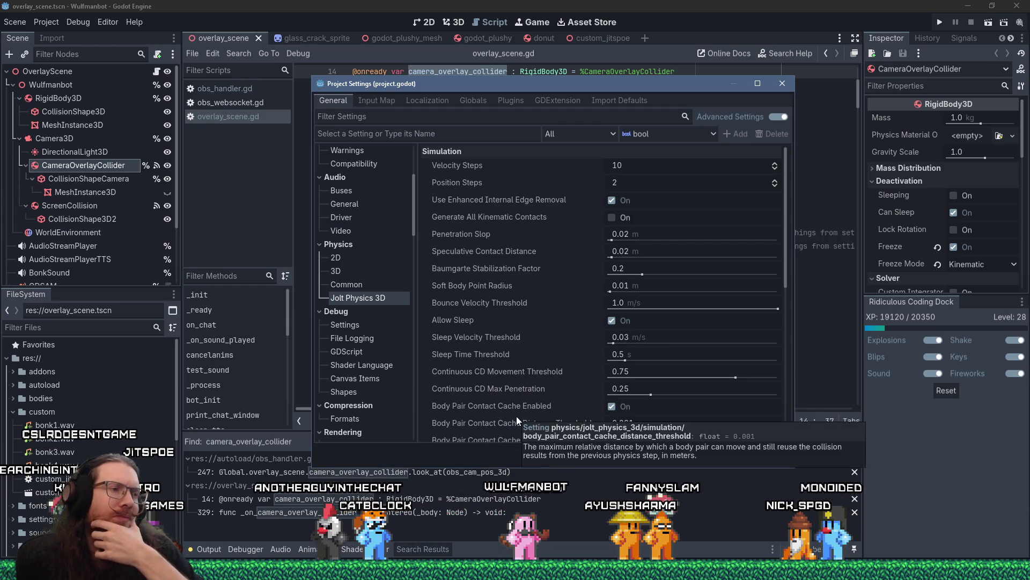
scroll(517, 420, down, 3)
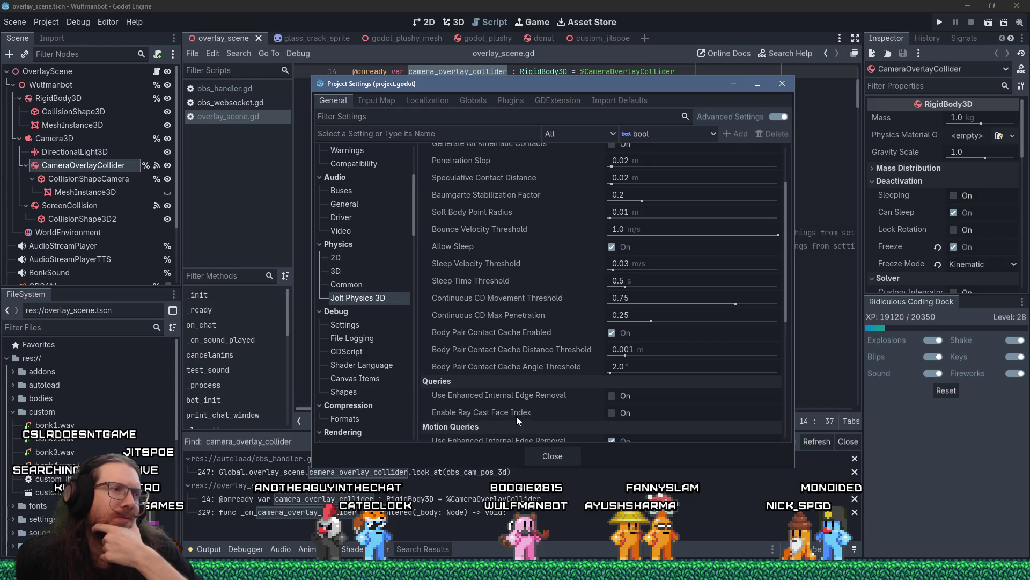
scroll(517, 416, up, 2)
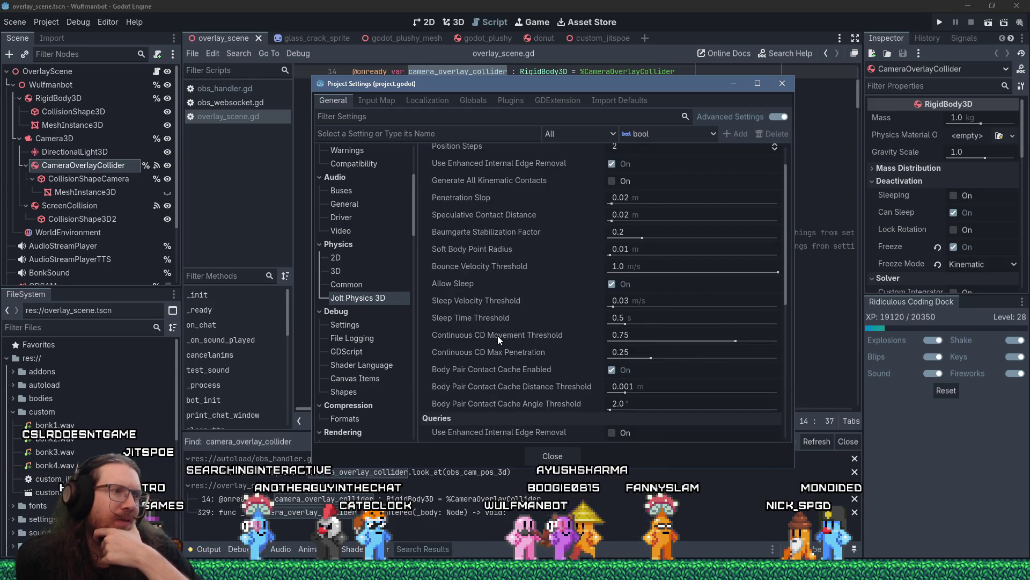
mouse_move(498, 336)
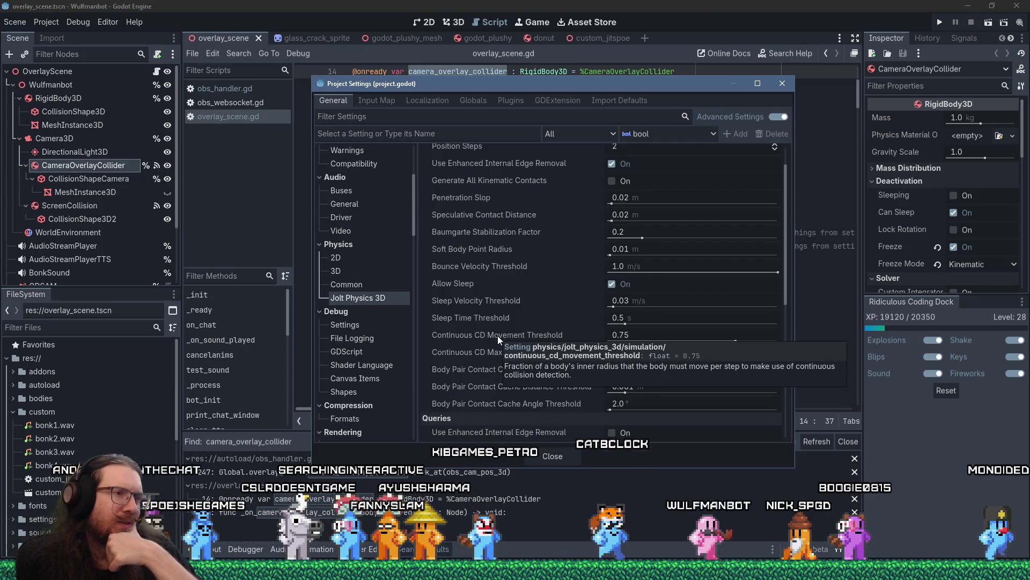
mouse_move(471, 355)
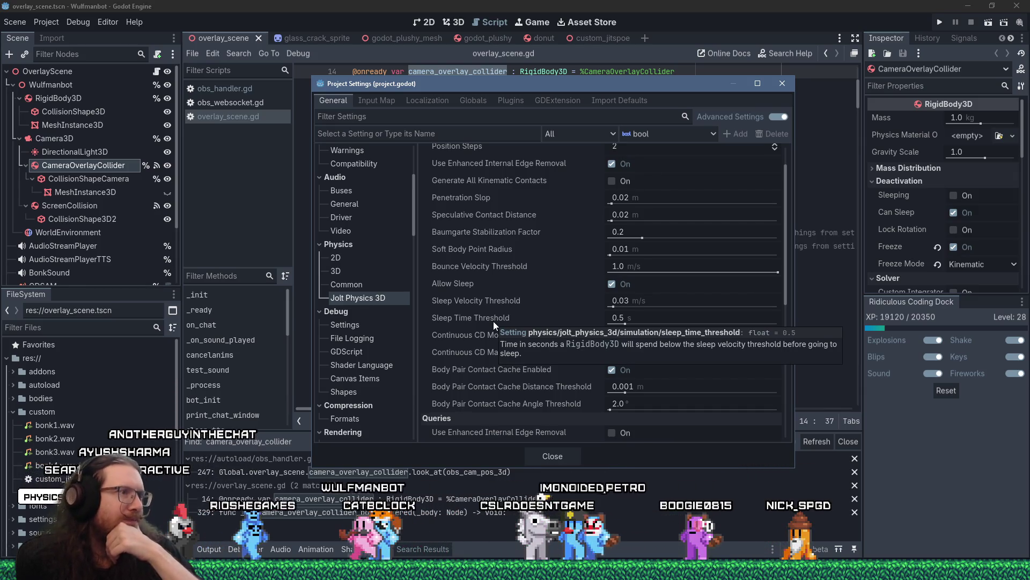
scroll(493, 321, up, 2)
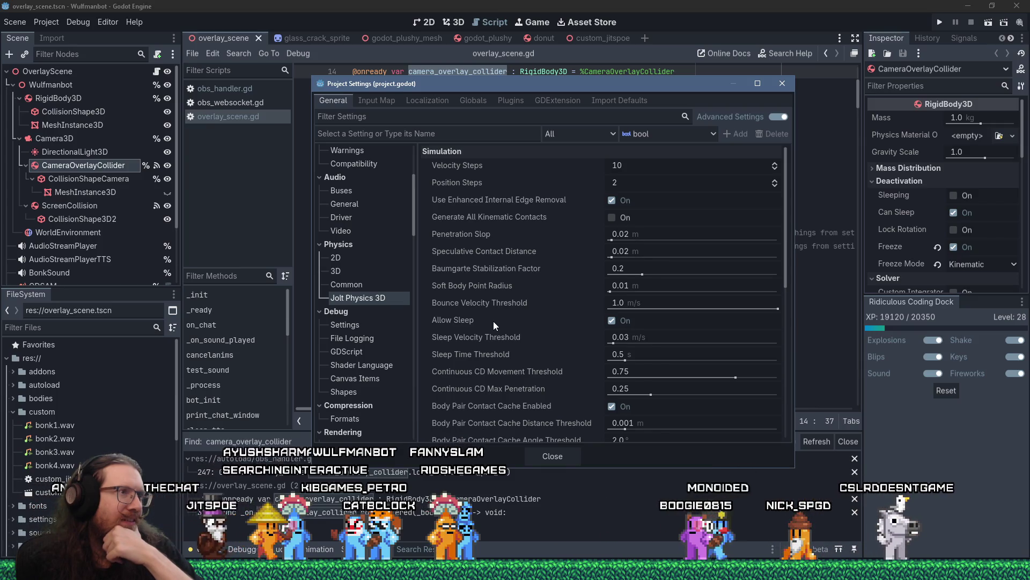
scroll(494, 321, down, 3)
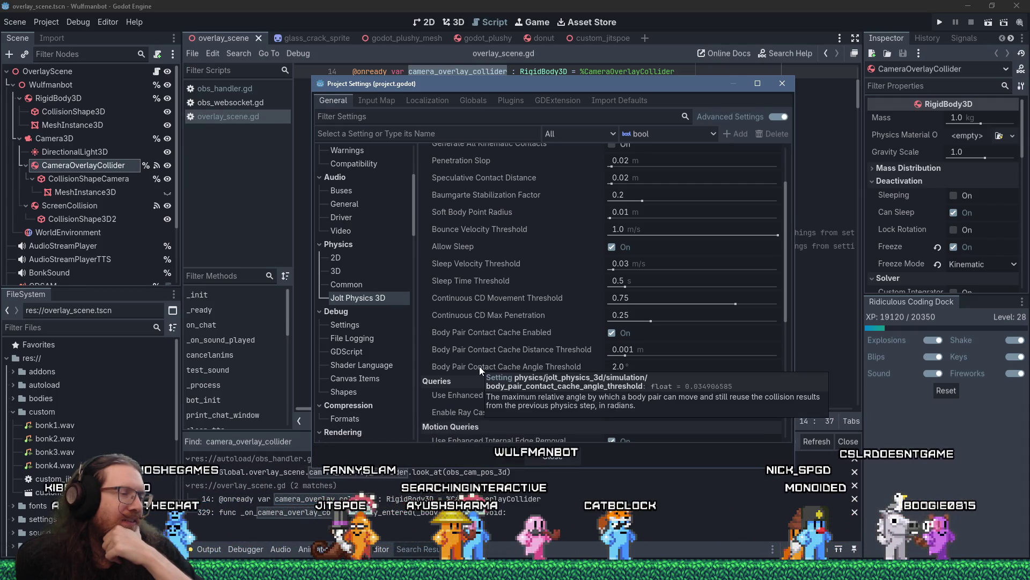
scroll(479, 366, down, 5)
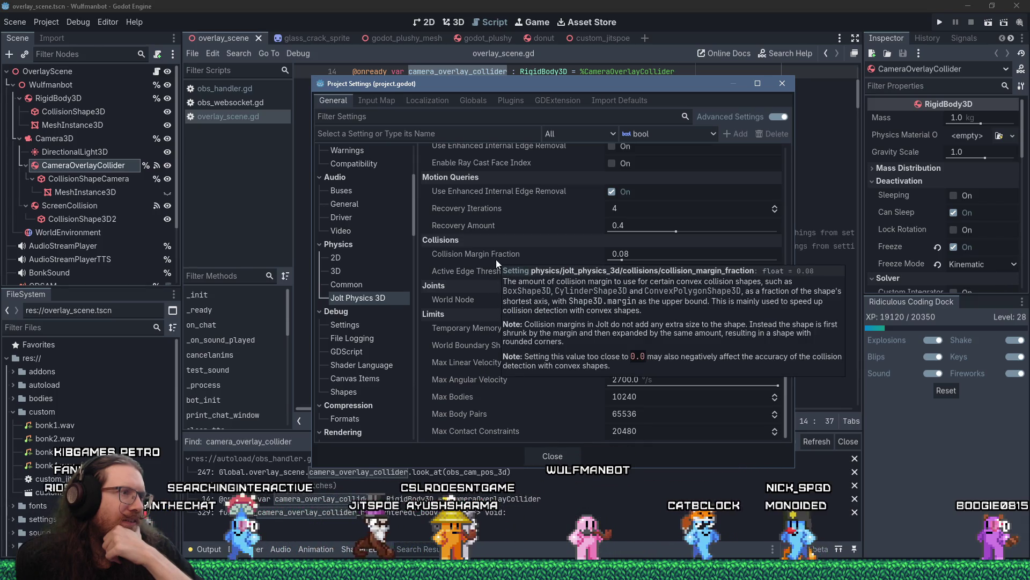
mouse_move(487, 270)
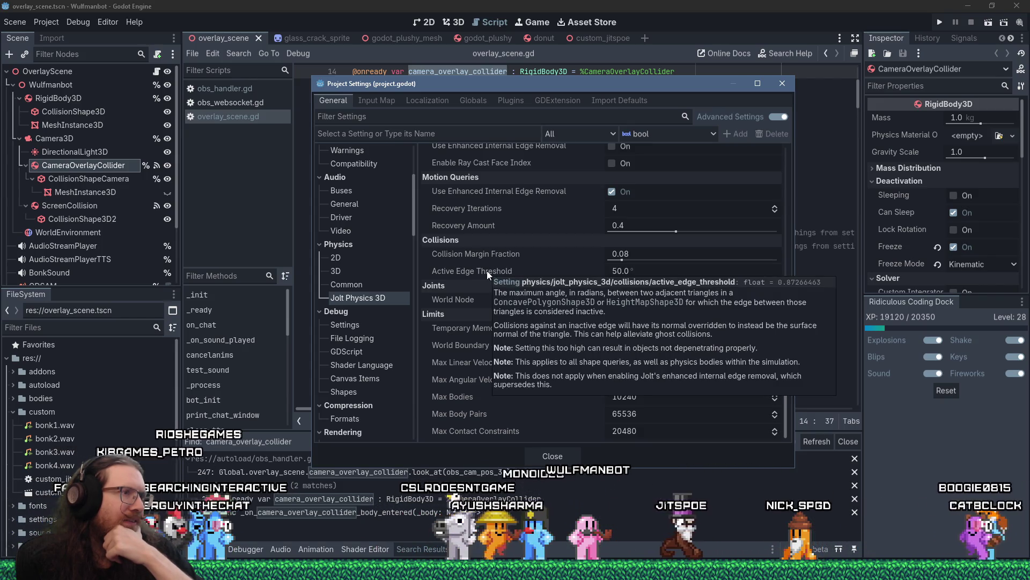
mouse_move(458, 388)
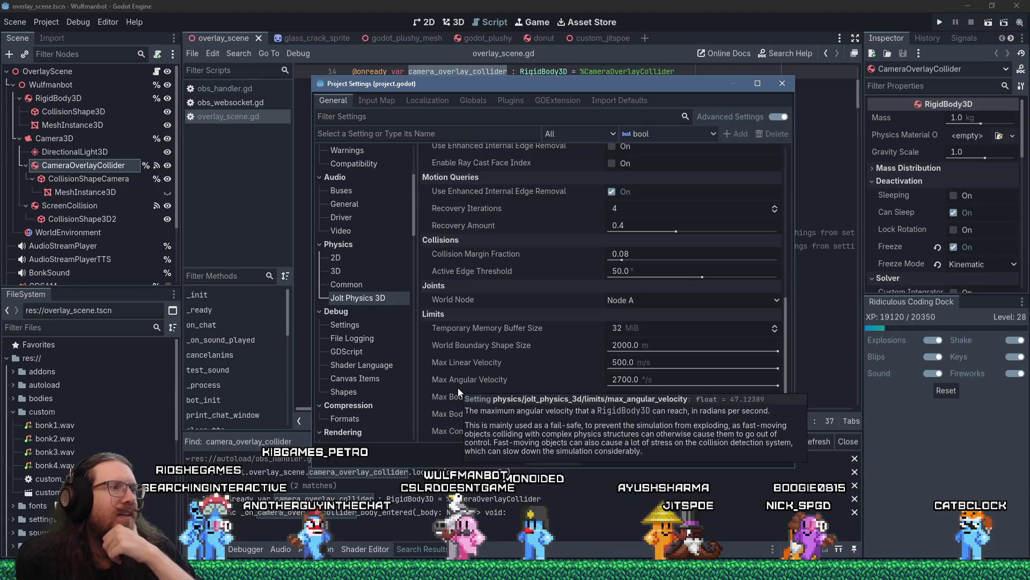
Step: Switch the Jolt Physics Joints World Node dropdown from Node A to Node B
click(646, 304)
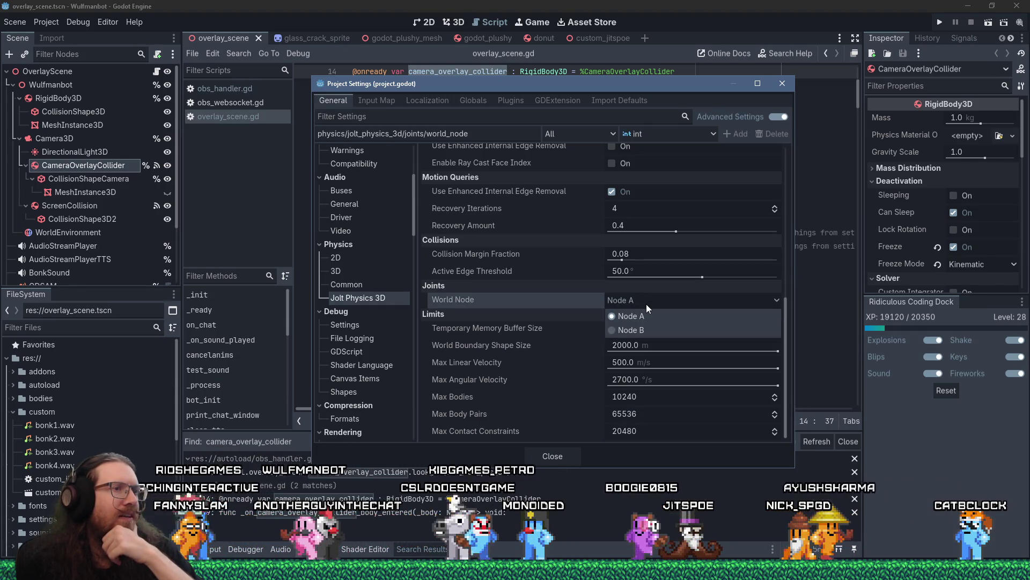
click(644, 304)
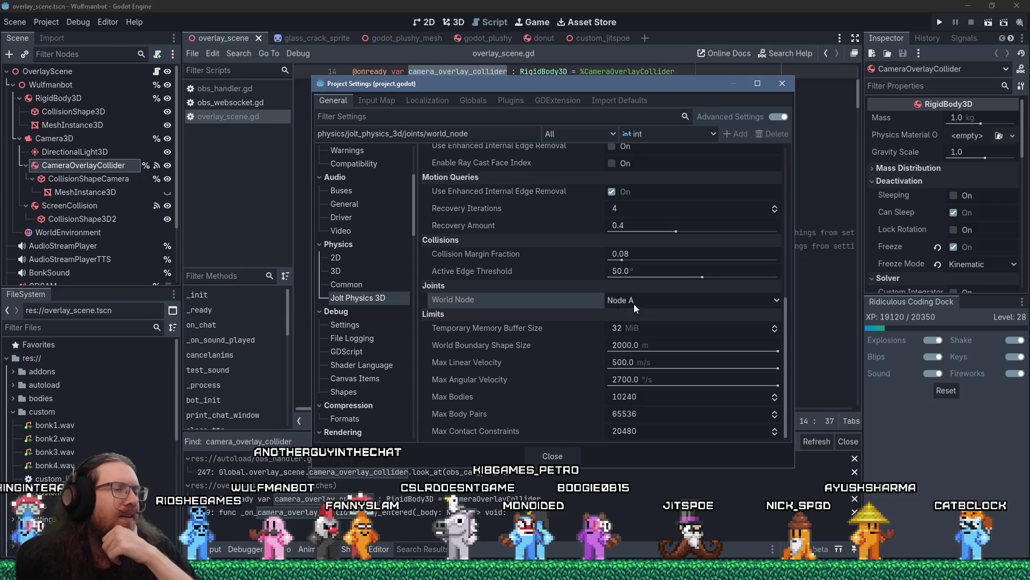
mouse_move(433, 369)
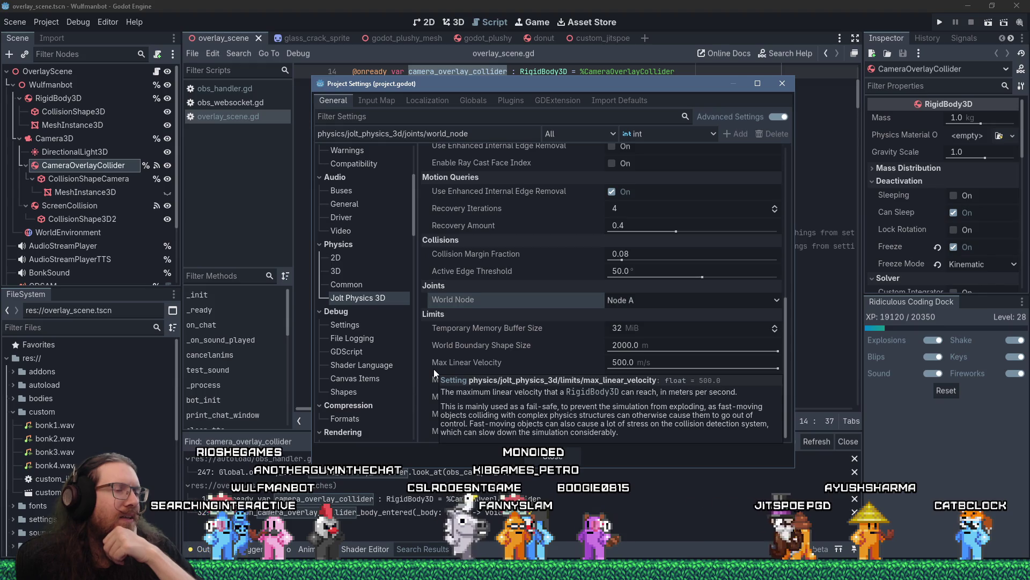
mouse_move(472, 298)
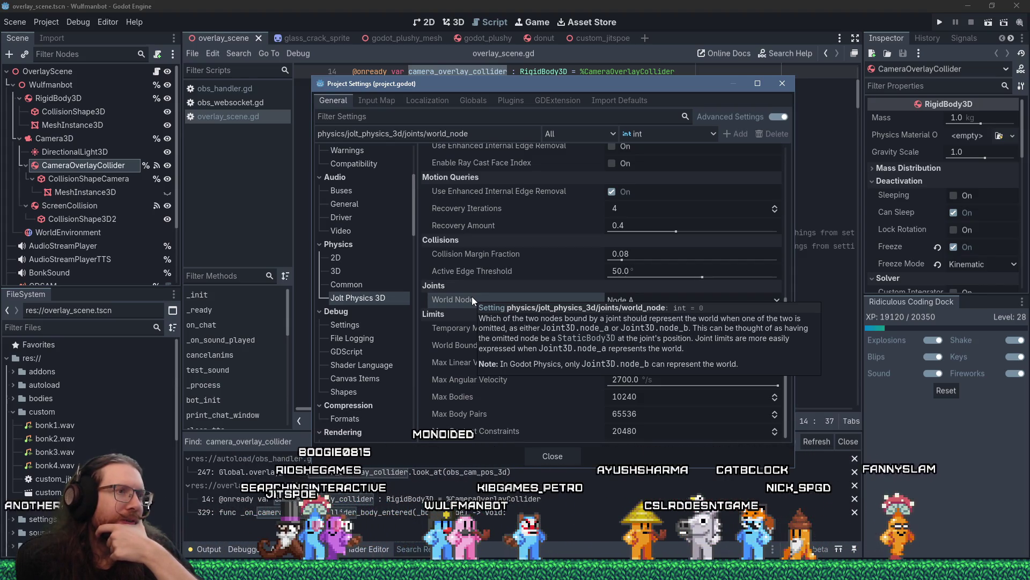
click(668, 299)
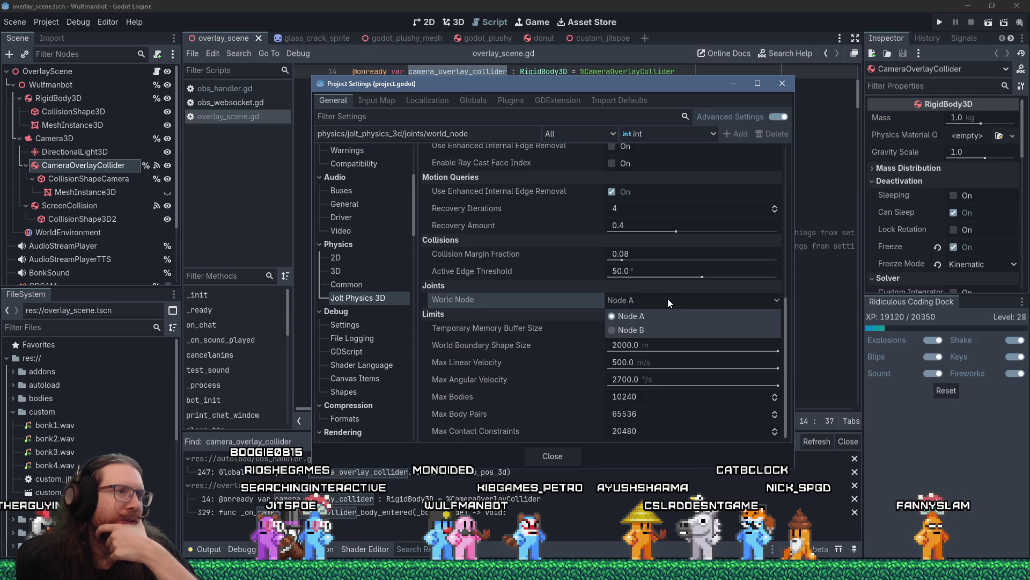
click(660, 330)
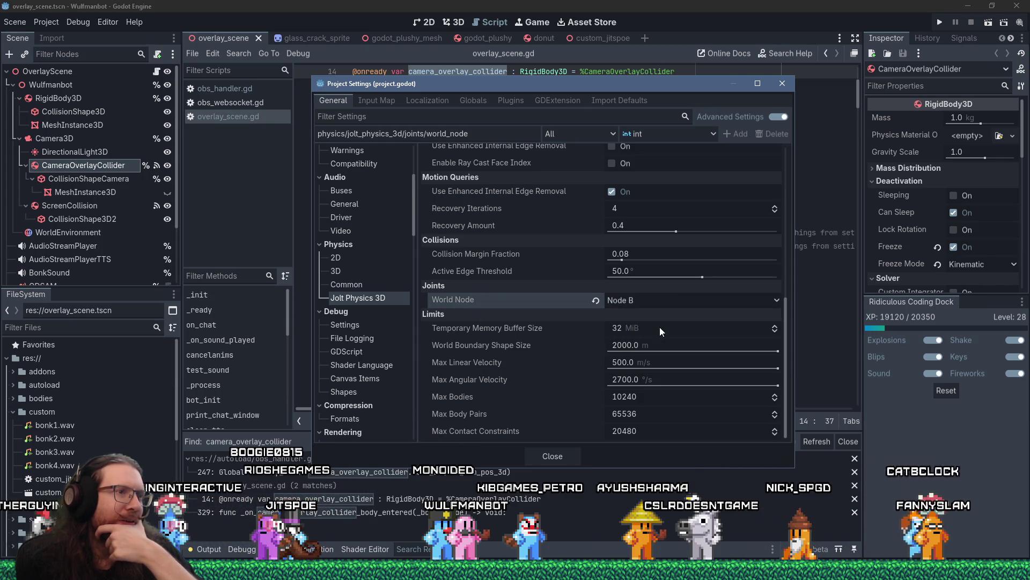
mouse_move(582, 351)
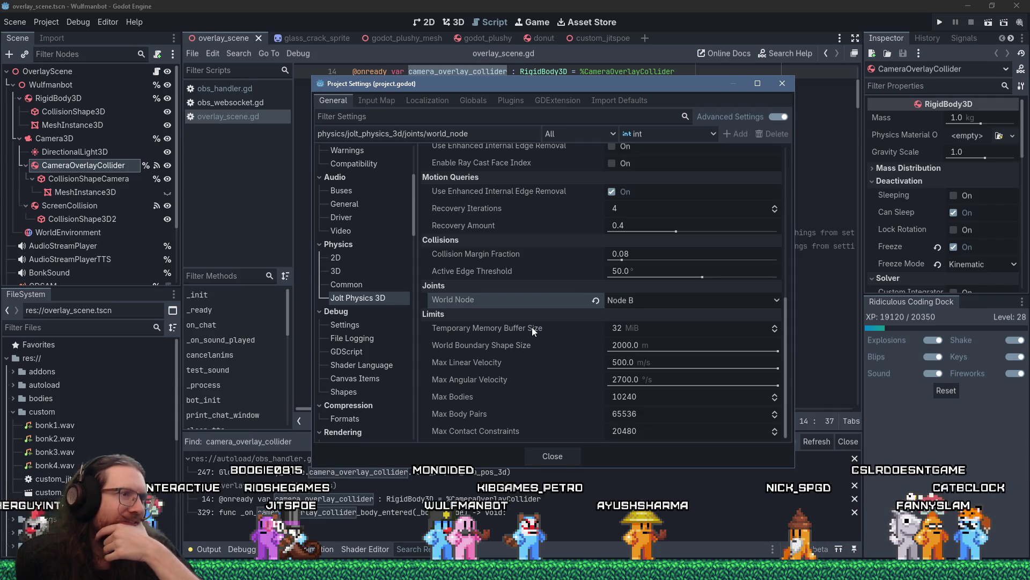
scroll(532, 329, up, 1)
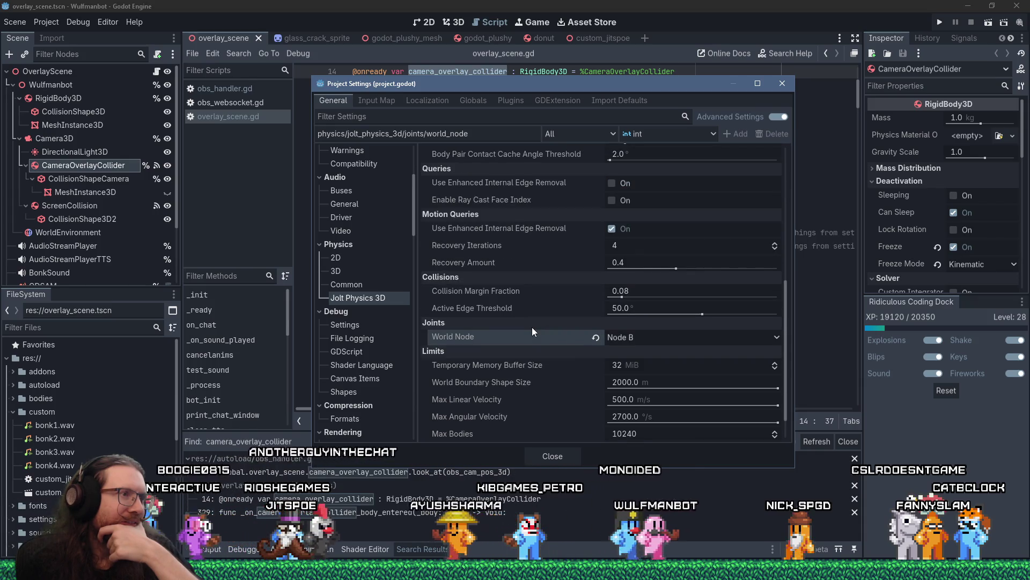
Step: Review Physics > 3D settings: Jolt engine, 9.8 m/s² gravity, 16 solver iterations, max penetration
scroll(532, 329, up, 1)
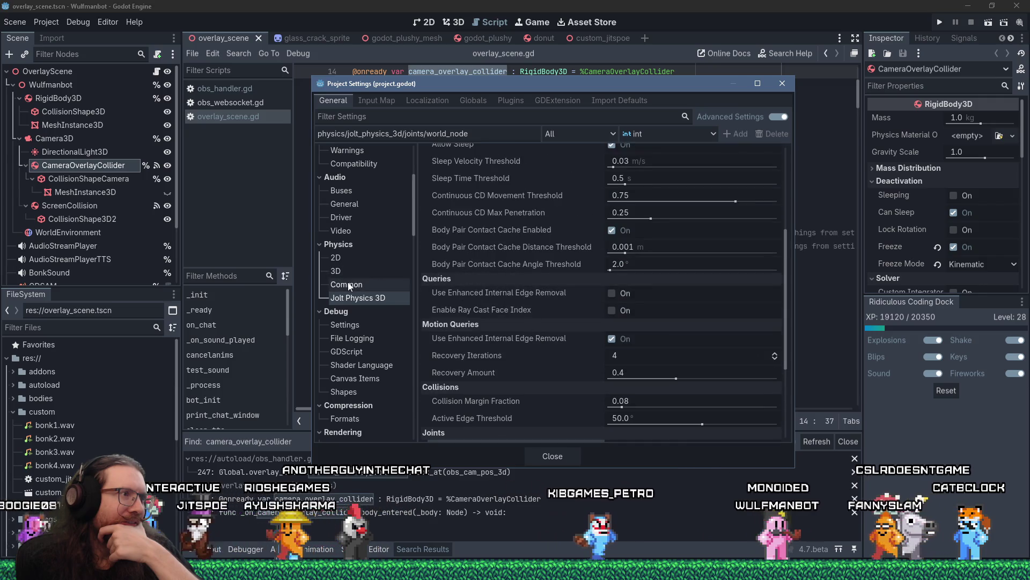
click(347, 284)
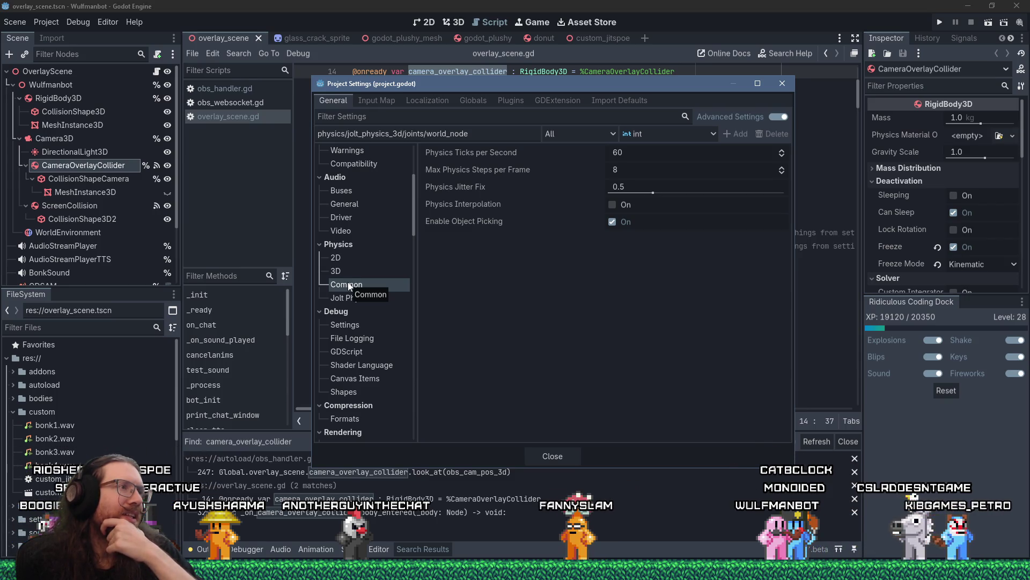
click(341, 272)
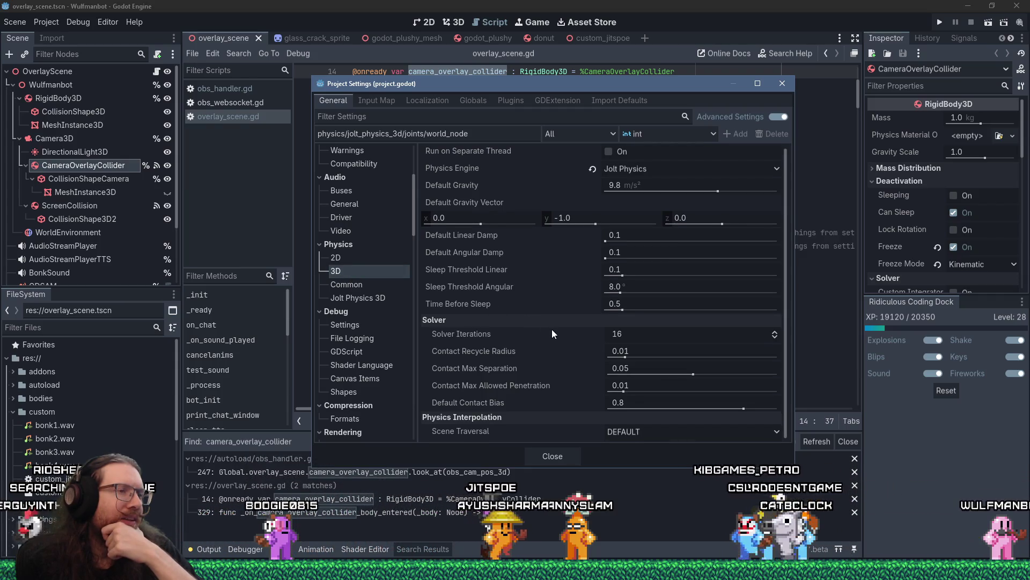
mouse_move(492, 333)
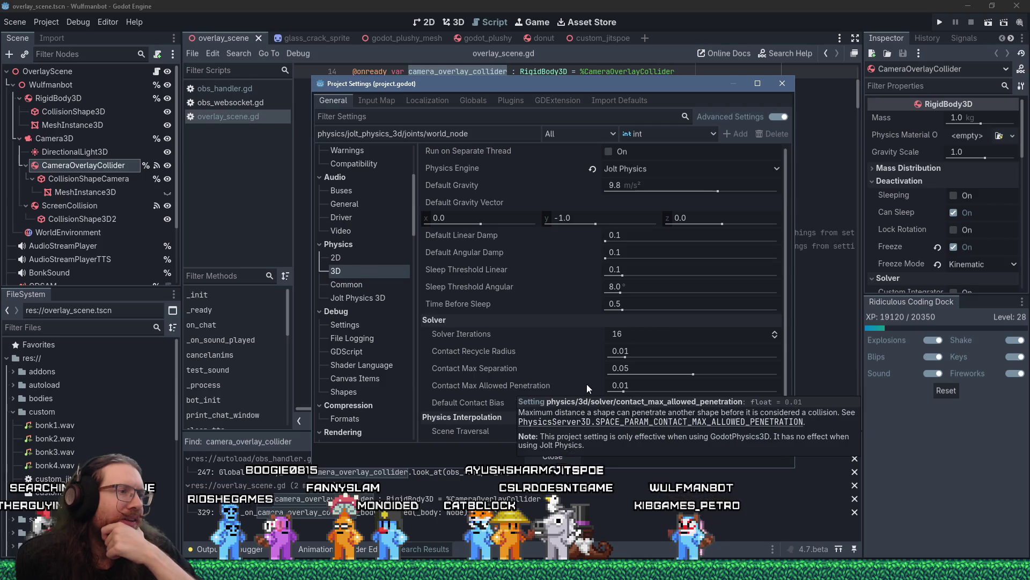
mouse_move(586, 384)
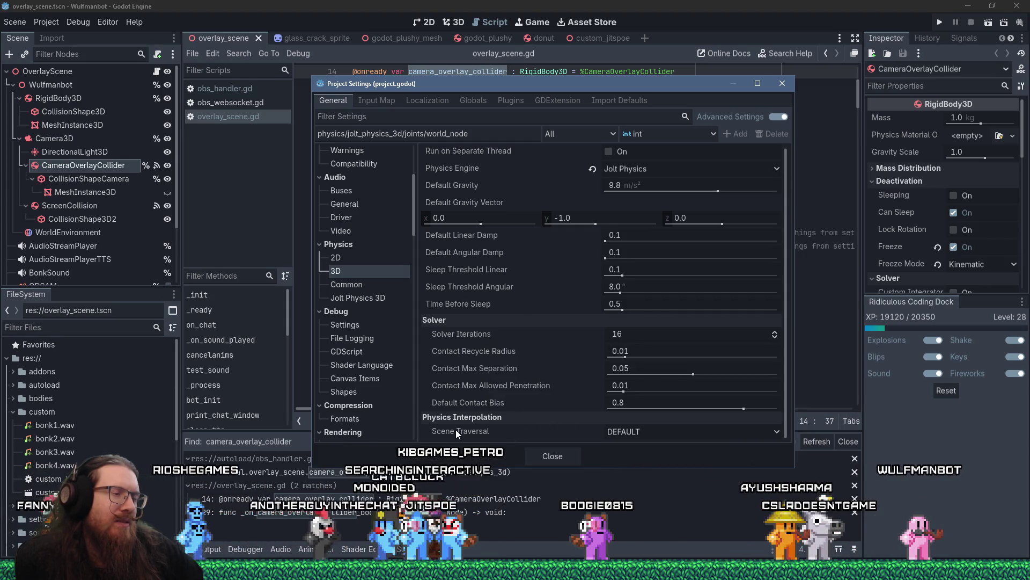
Step: Add that raising steps project-wide hurts performance and that 3D physics with Jolt is used
key(alt+Tab)
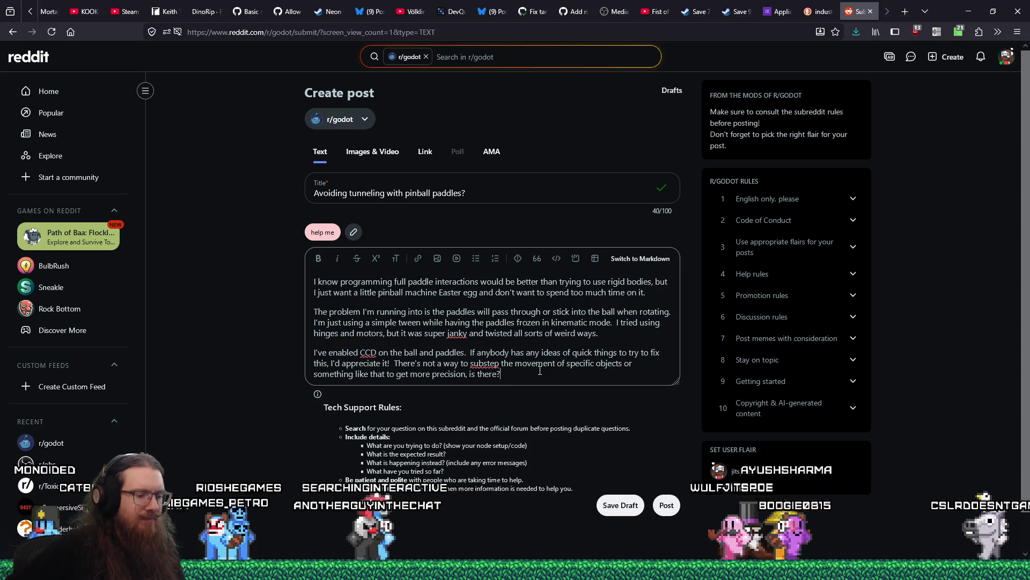
text(  I don't want to in)
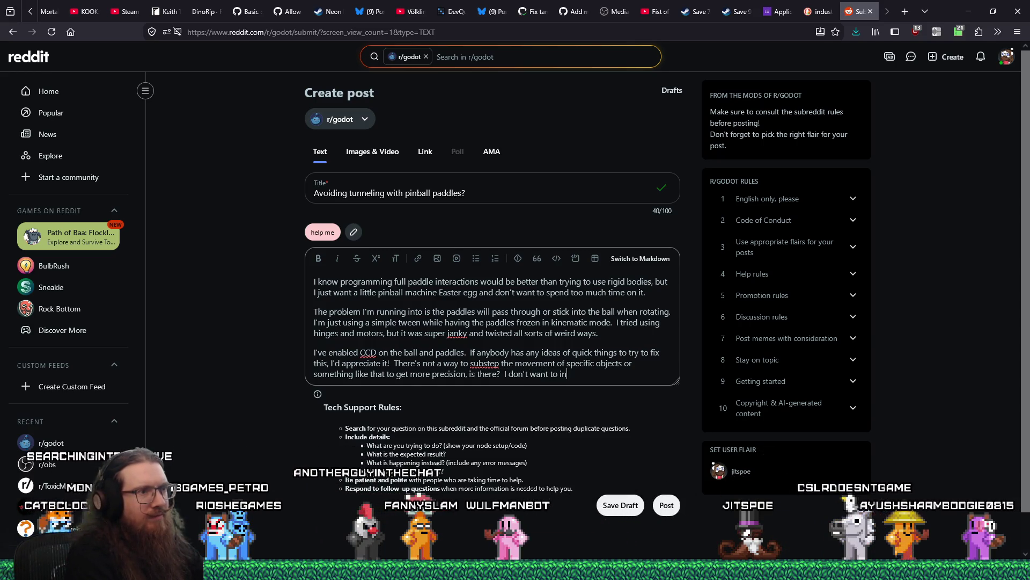
text(crease them project )
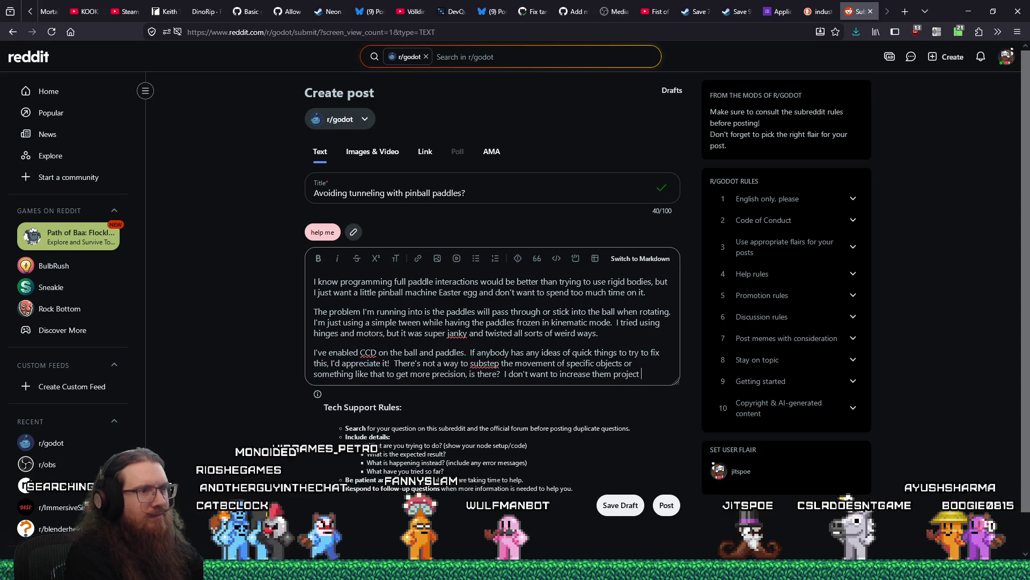
text(wide for performance reasons.)
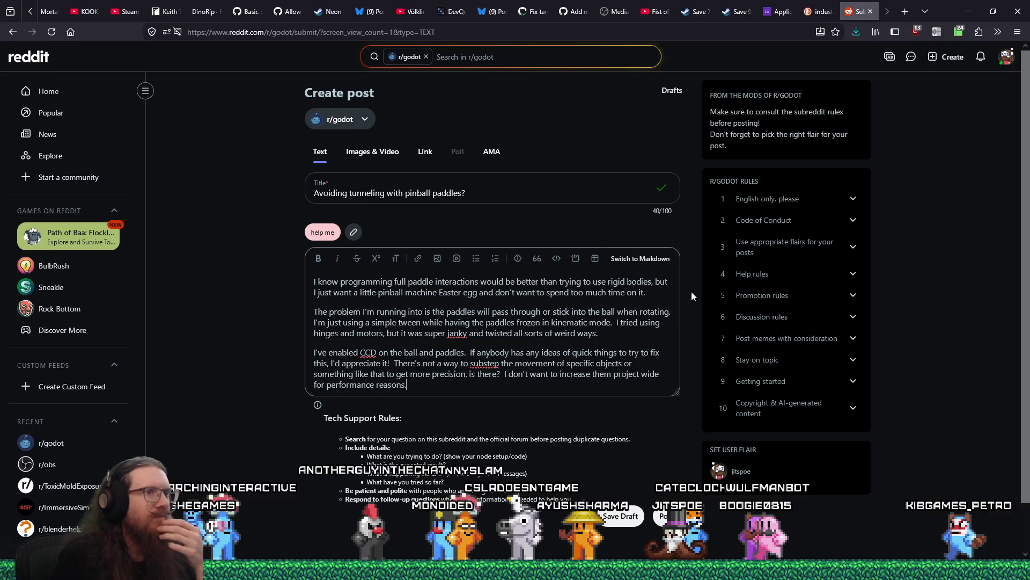
text(I'm using)
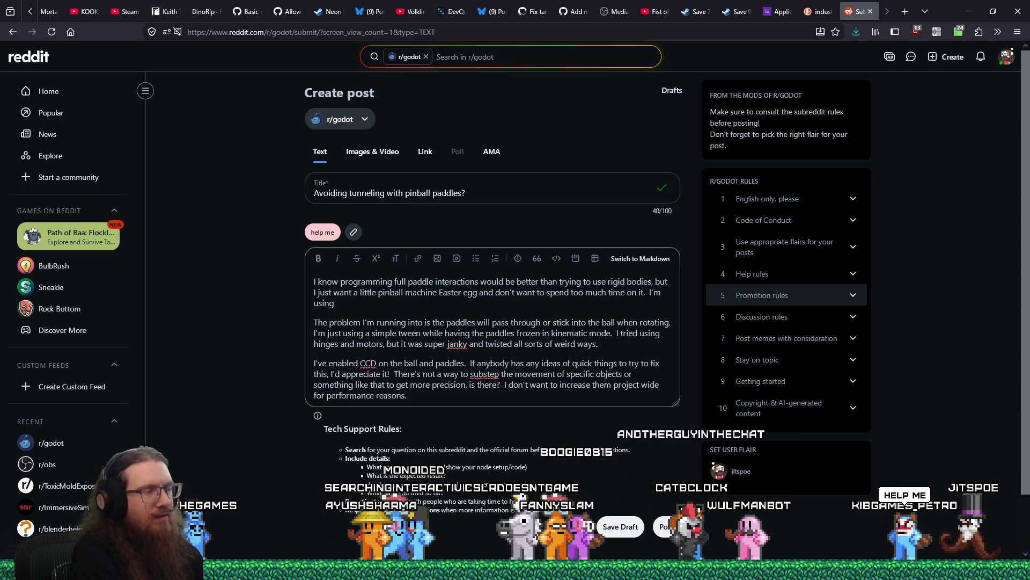
text( 3D physcis wi)
key(BackSpace)
text(ics wi)
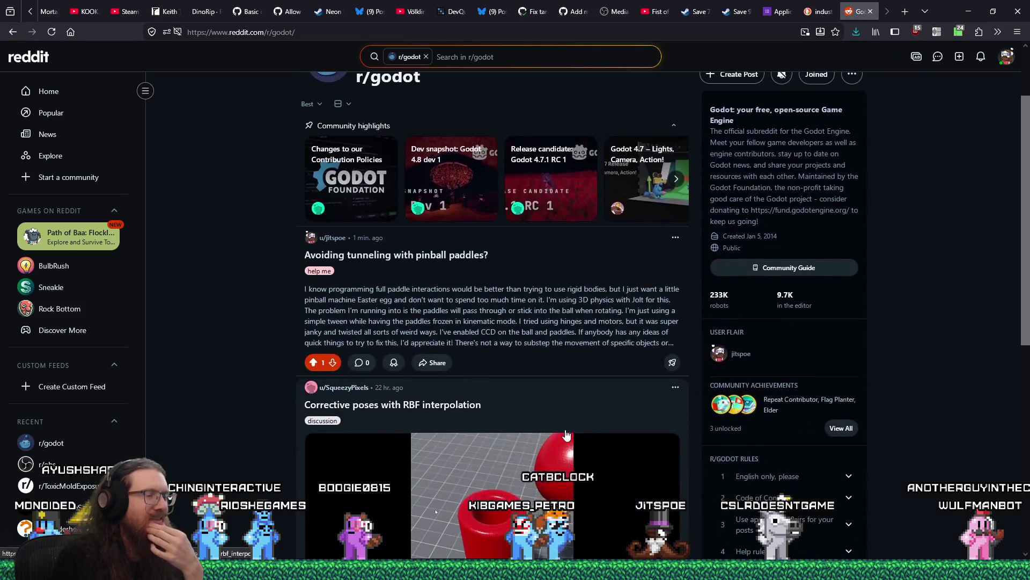
scroll(576, 432, down, 2)
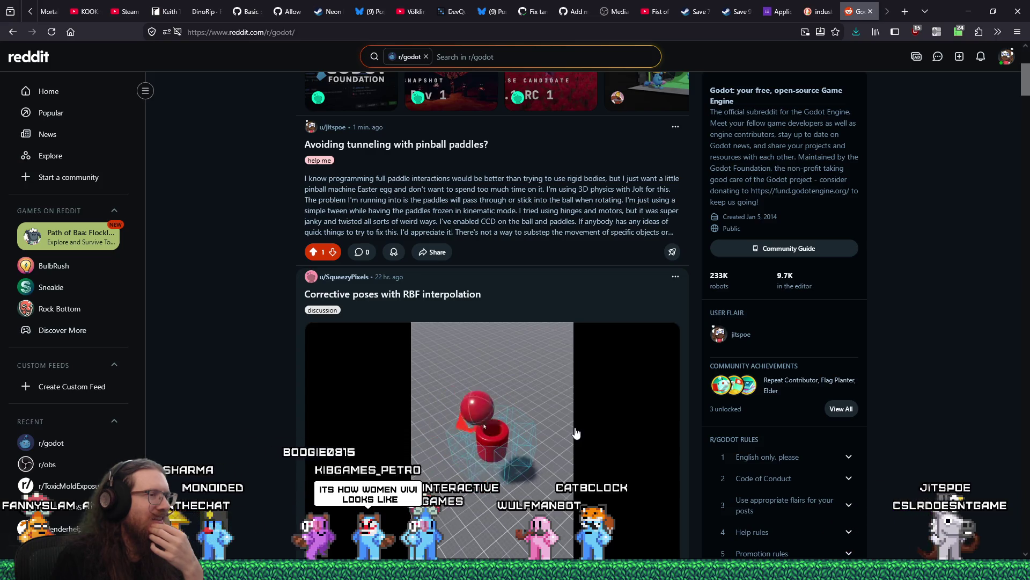
scroll(576, 433, down, 2)
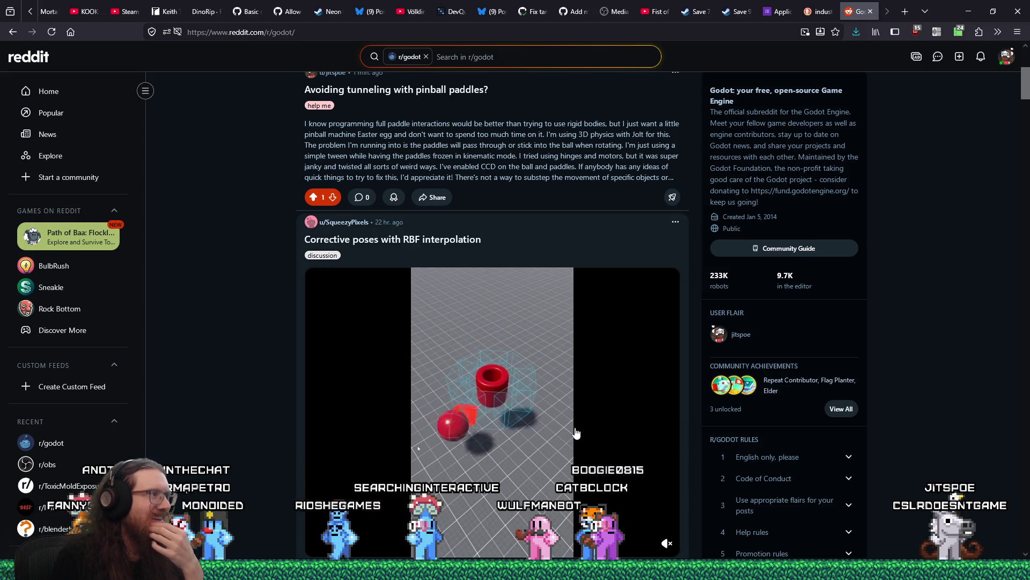
scroll(576, 432, down, 2)
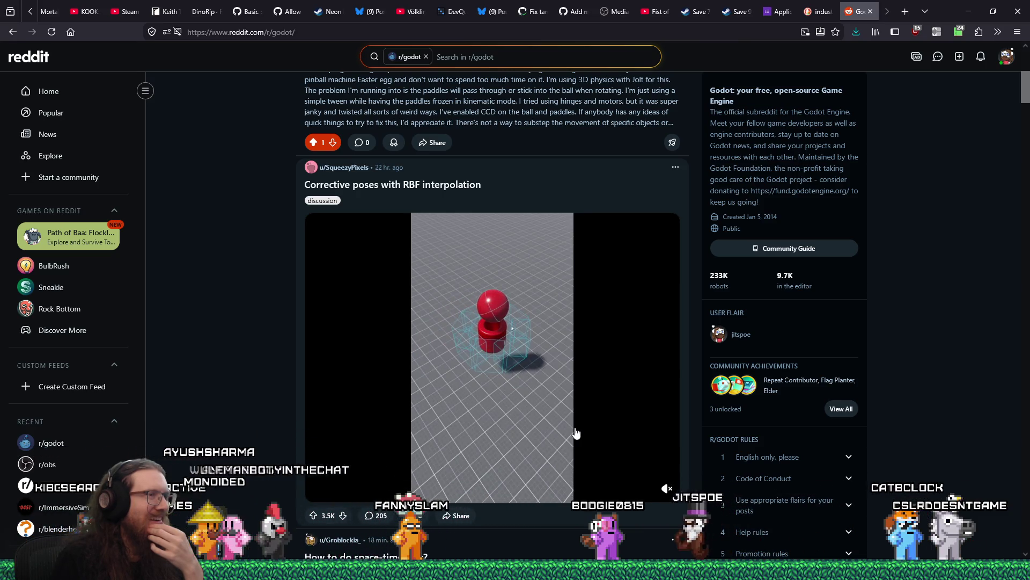
scroll(576, 432, down, 2)
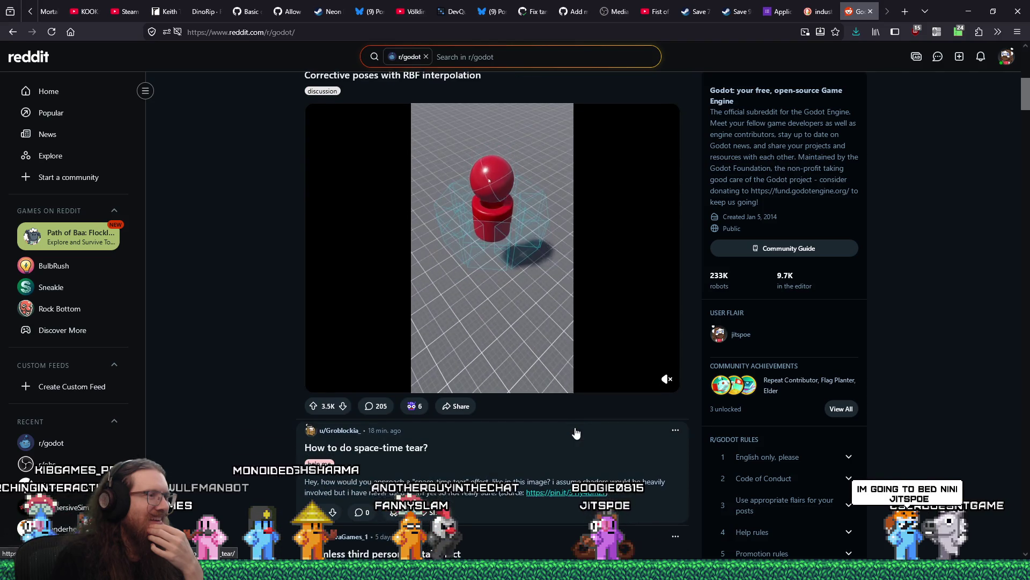
scroll(576, 433, up, 2)
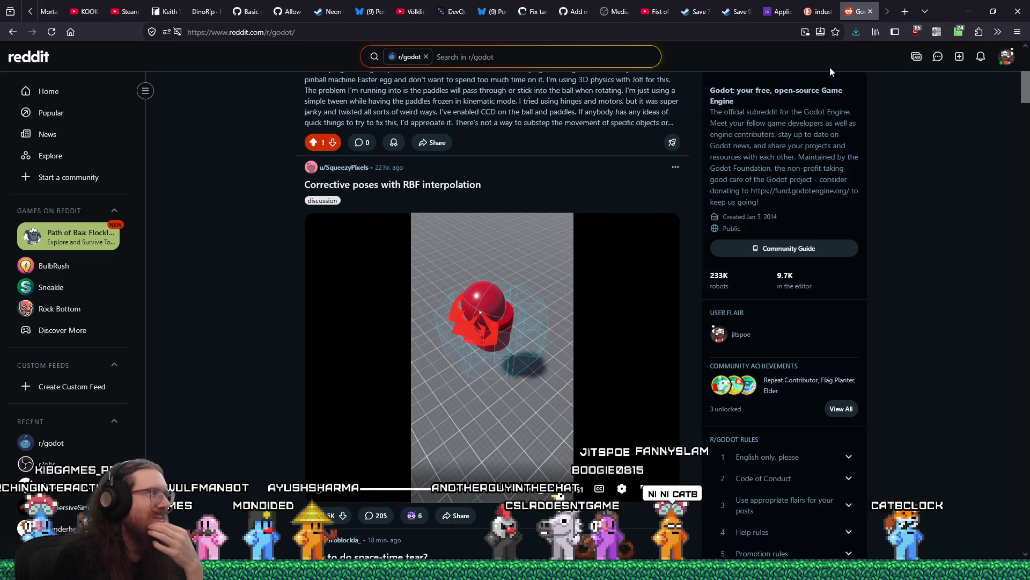
scroll(658, 329, up, 3)
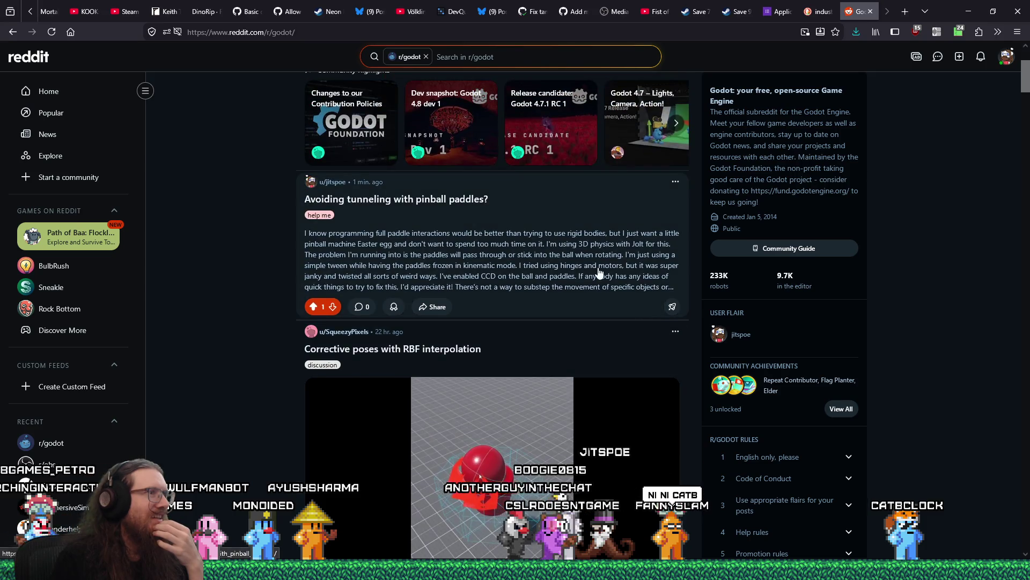
click(600, 274)
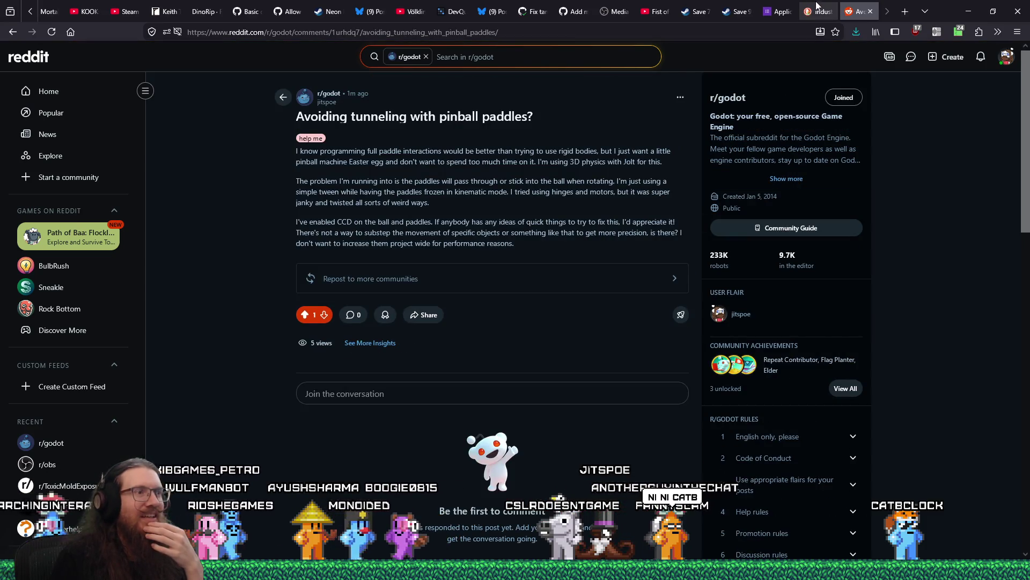
Step: View the 'Avoiding tunneling with pinball paddles?' post page: 1 upvote, 5 views, 0 comments
mouse_move(829, 13)
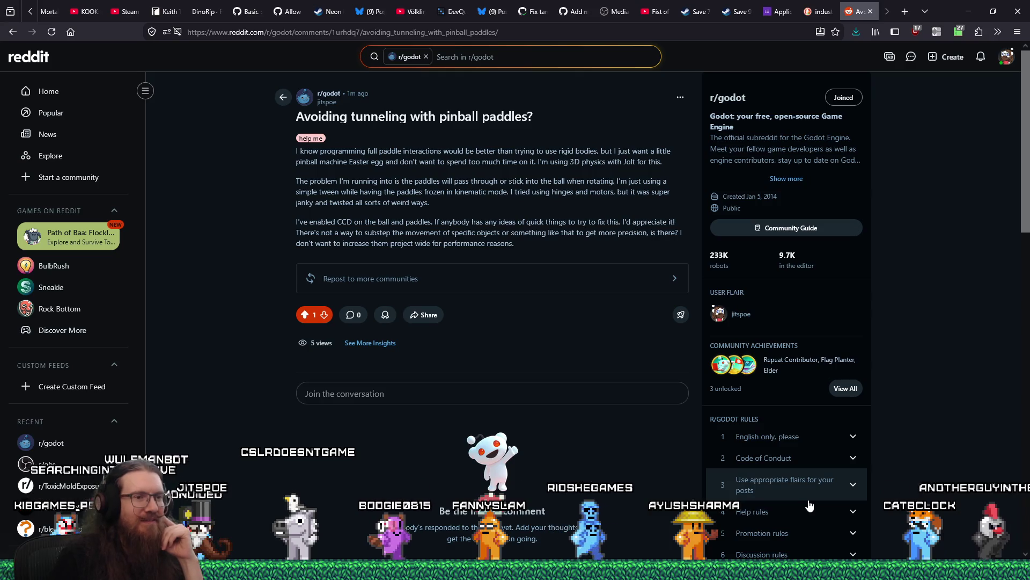
mouse_move(779, 570)
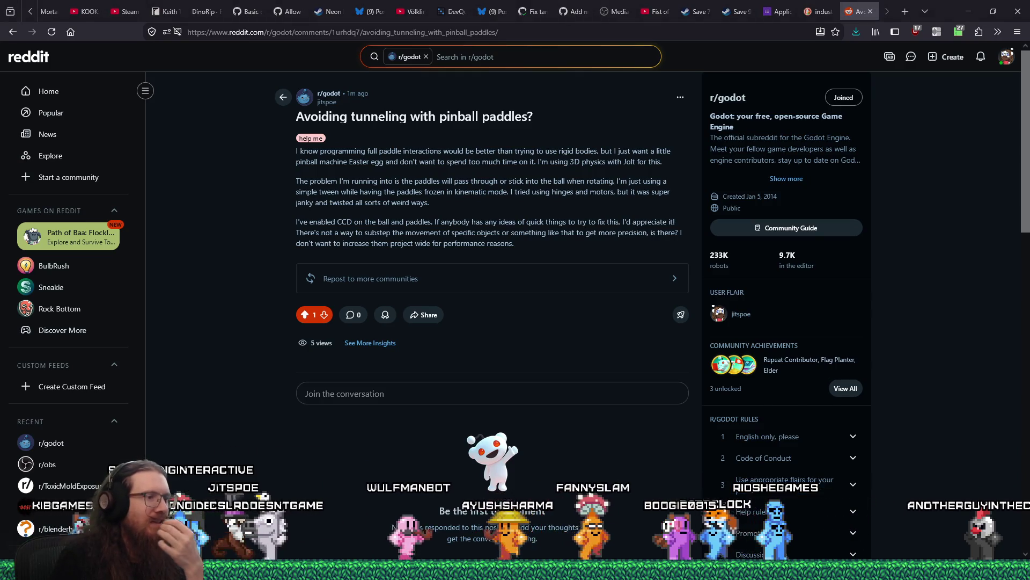
Step: Delete the '- Test alt-fire on grenade…' line from the task list in kook_todo.txt
key(alt+Tab)
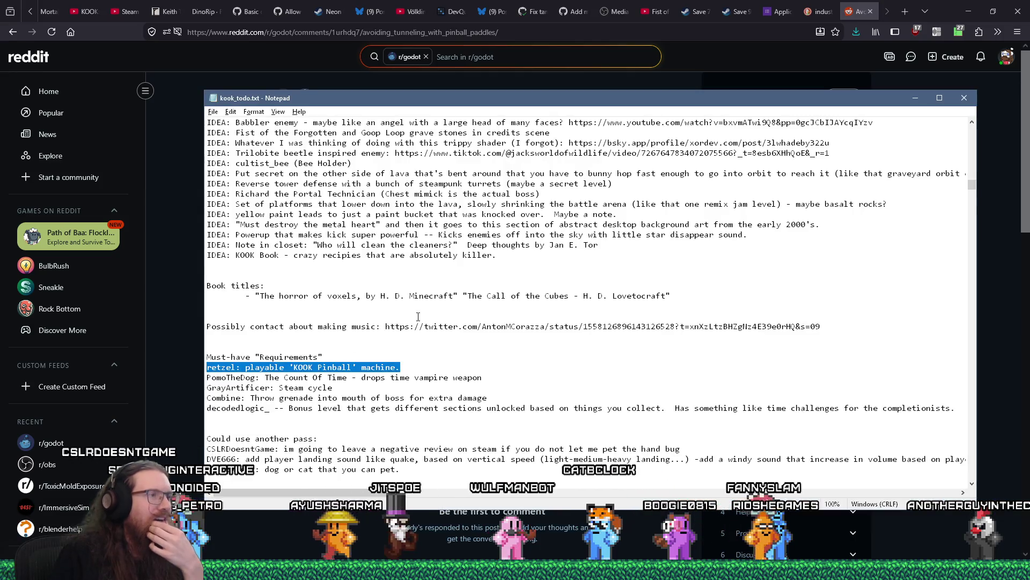
drag(972, 185, 973, 115)
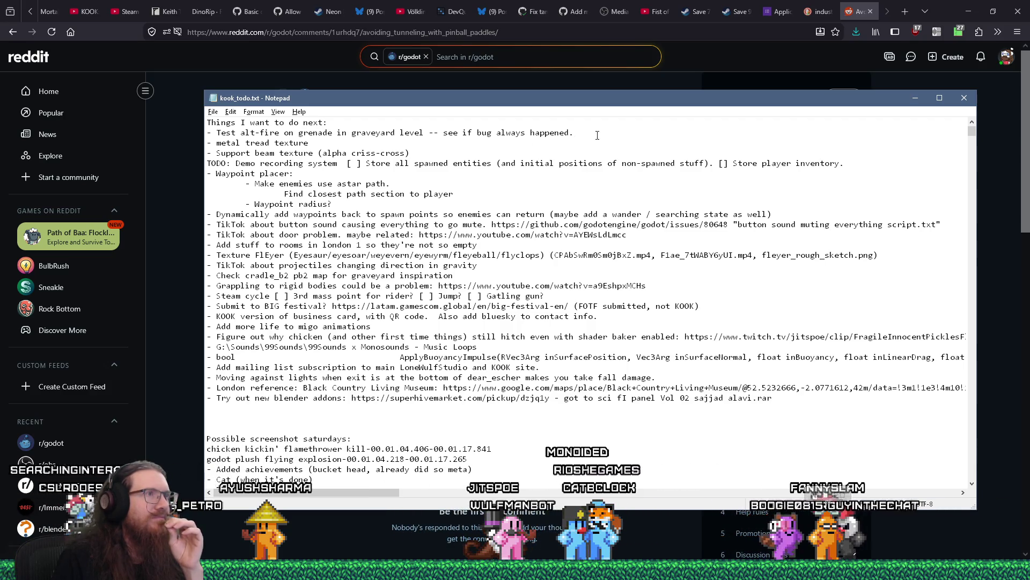
drag(595, 136, 606, 124)
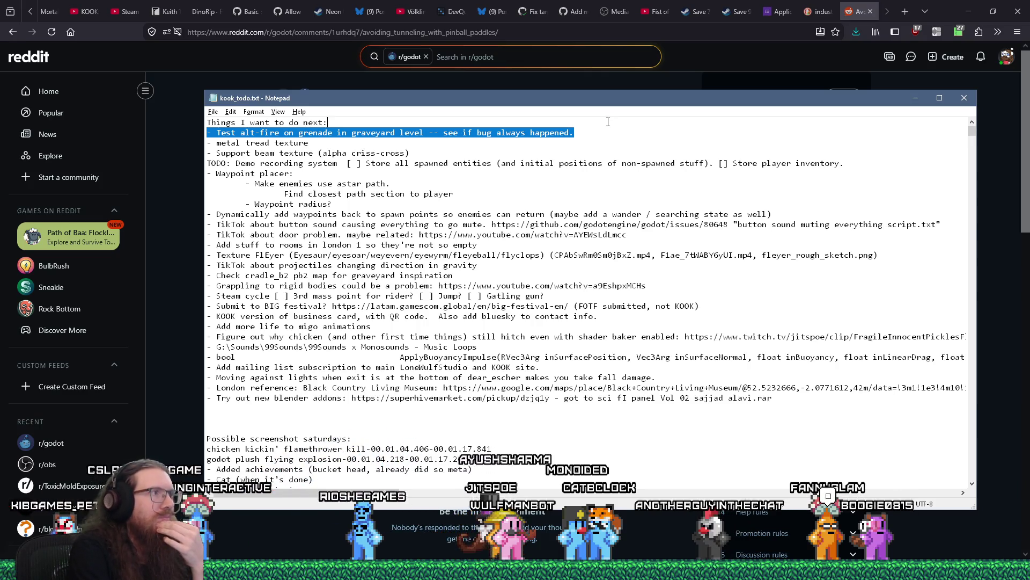
key(Delete)
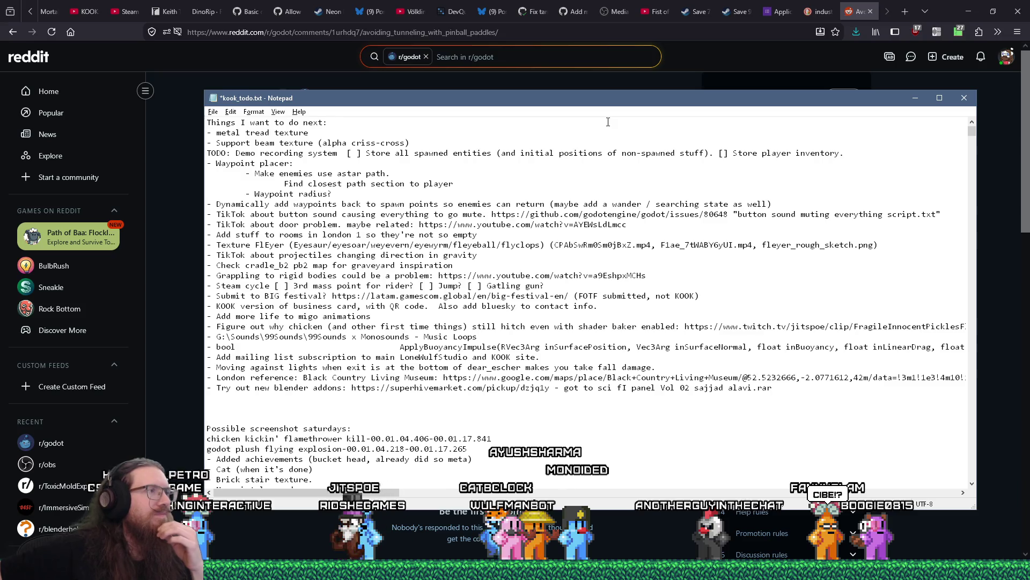
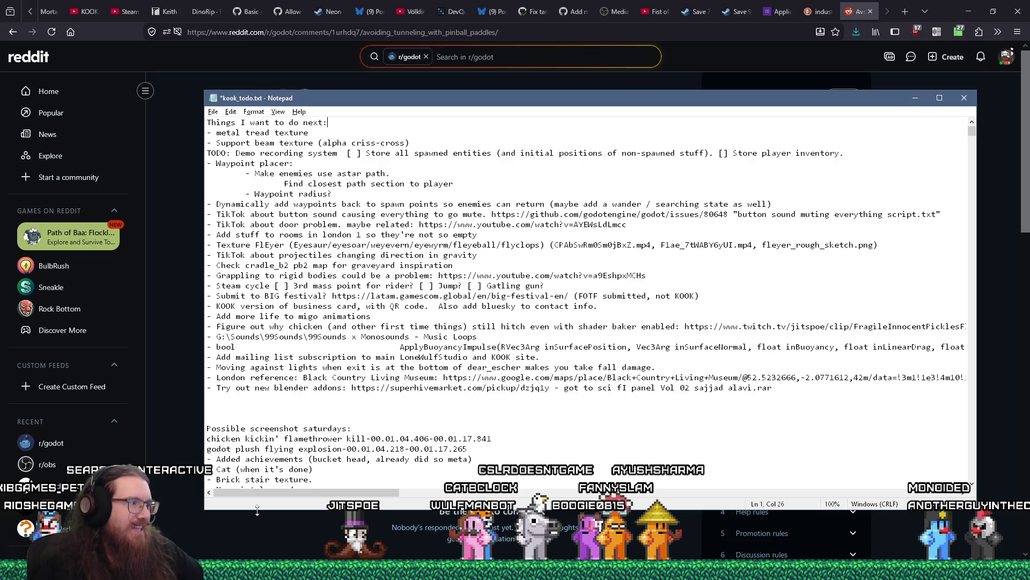
Step: Search the Start menu for 'filter' and launch Filter Forge 2
key(super)
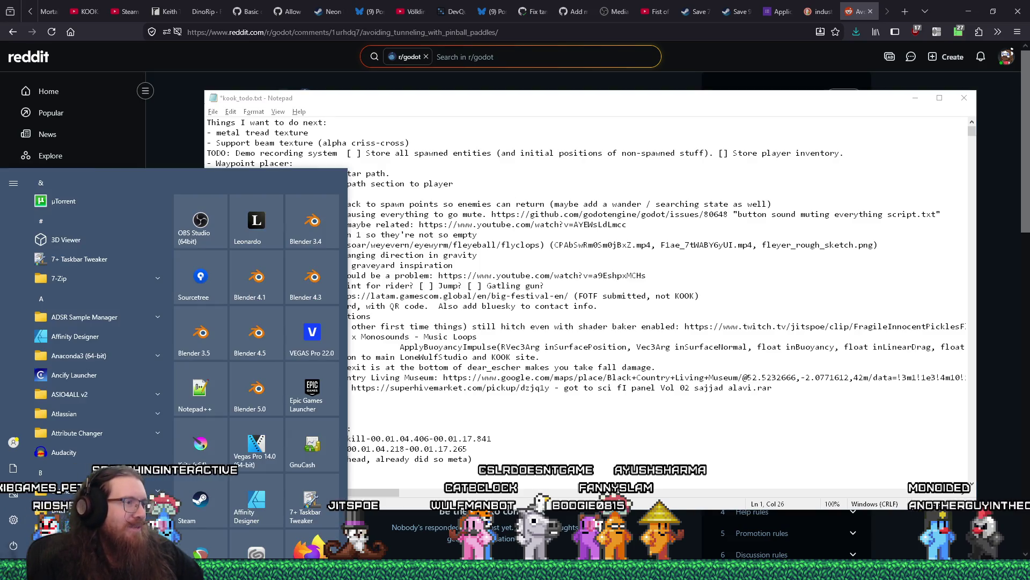
key(super)
key(super)
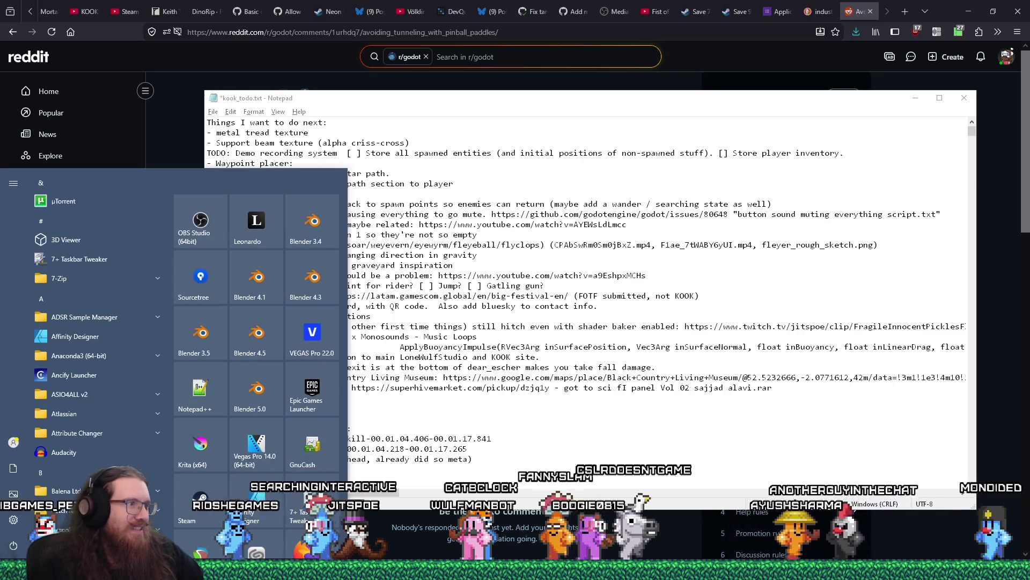
text(yil)
key(BackSpace)
key(BackSpace)
key(BackSpace)
text(filter)
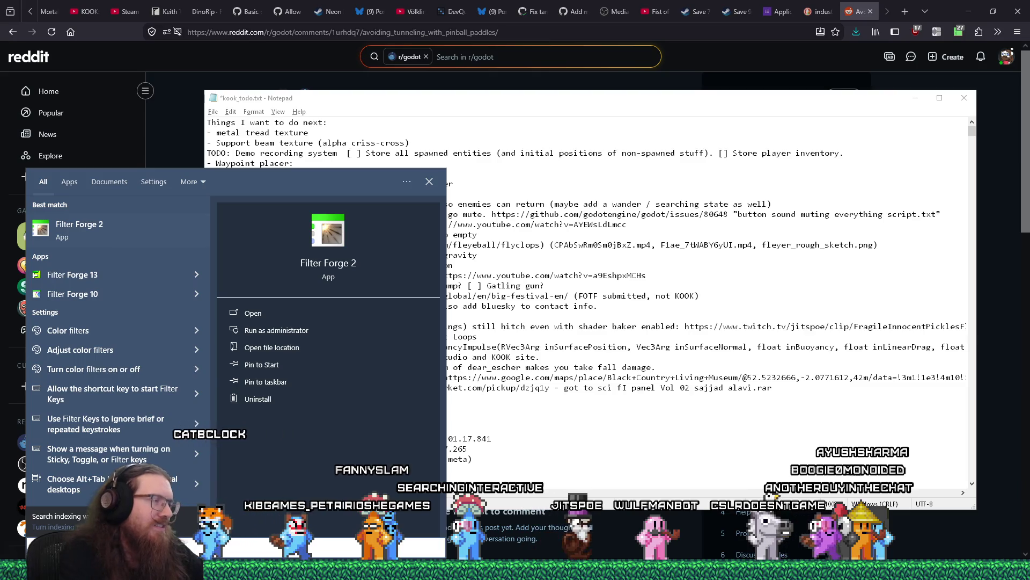
click(67, 230)
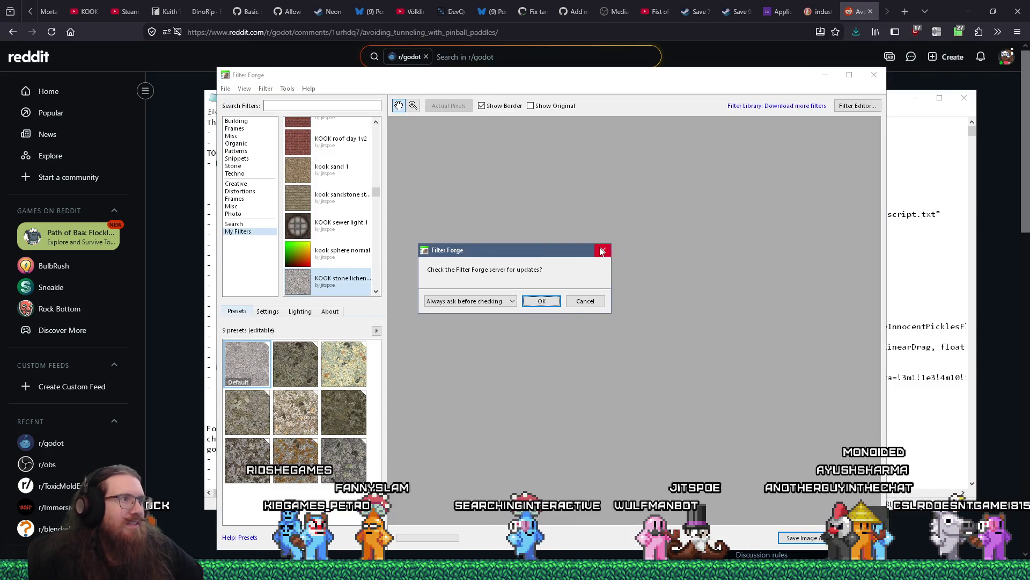
Step: Dismiss the update prompt, search filters for 'metal', and try Diamond Plate presets
click(602, 251)
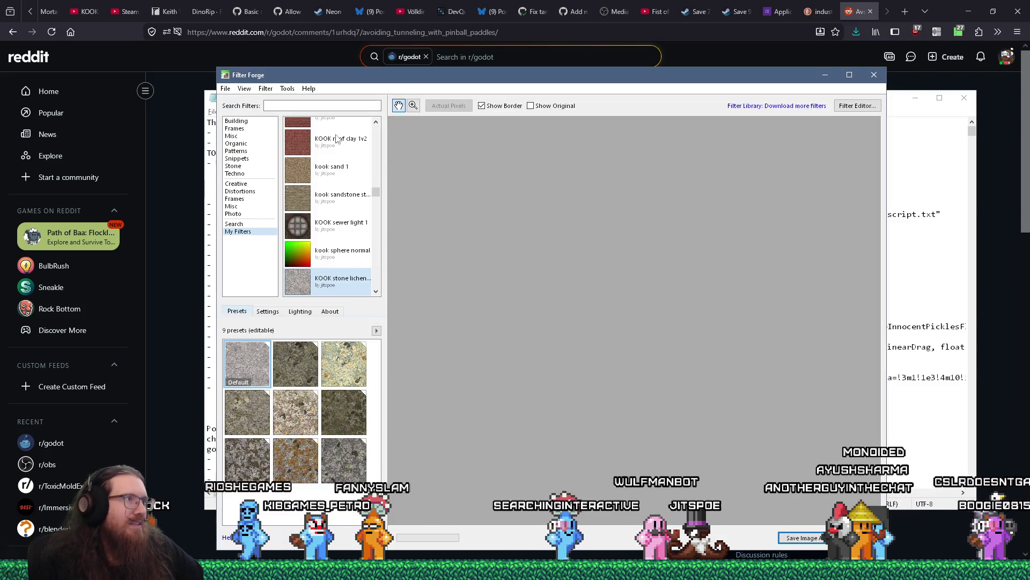
click(328, 104)
text(tread)
key(Return)
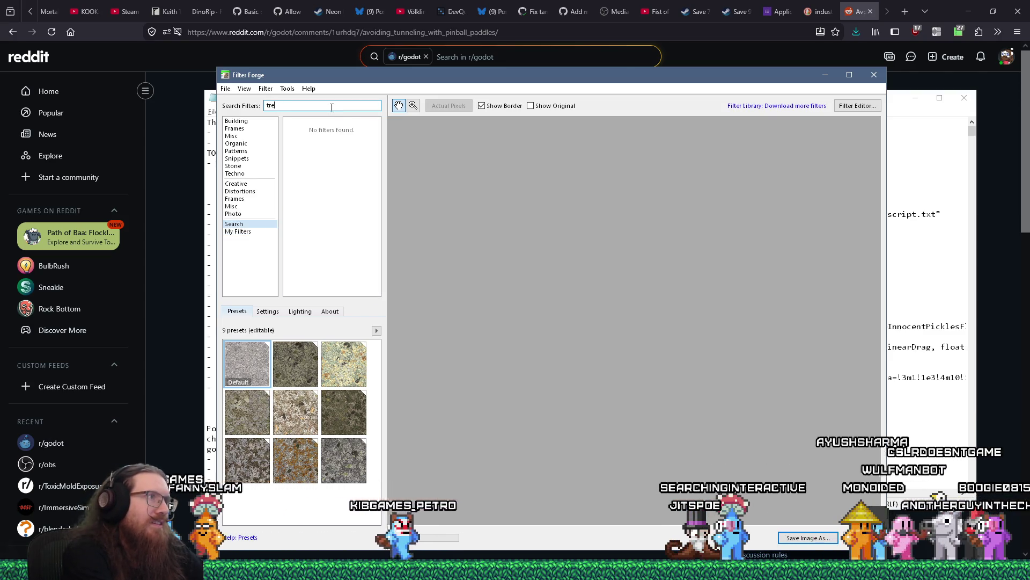
text(metal)
key(Return)
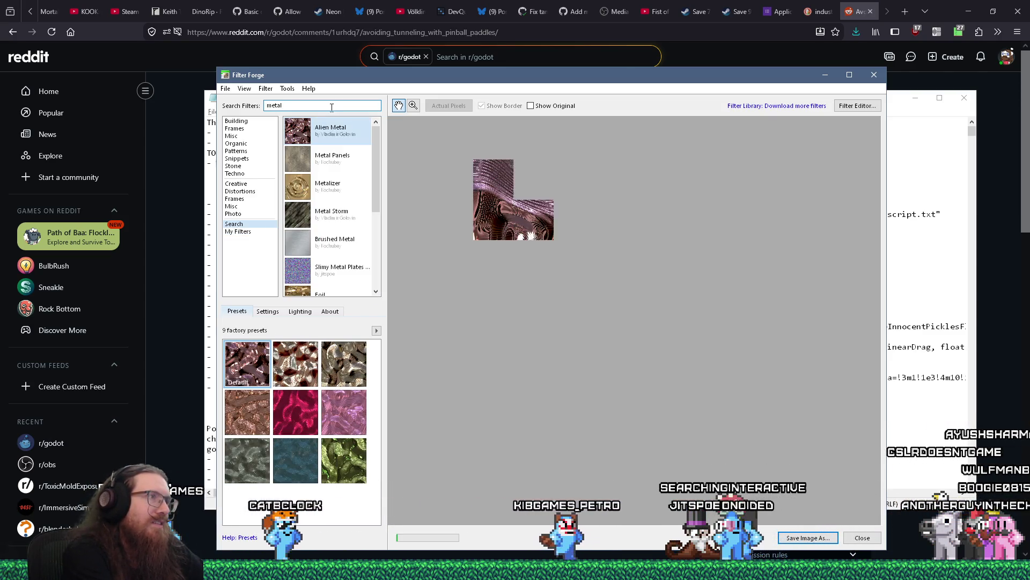
scroll(343, 141, down, 3)
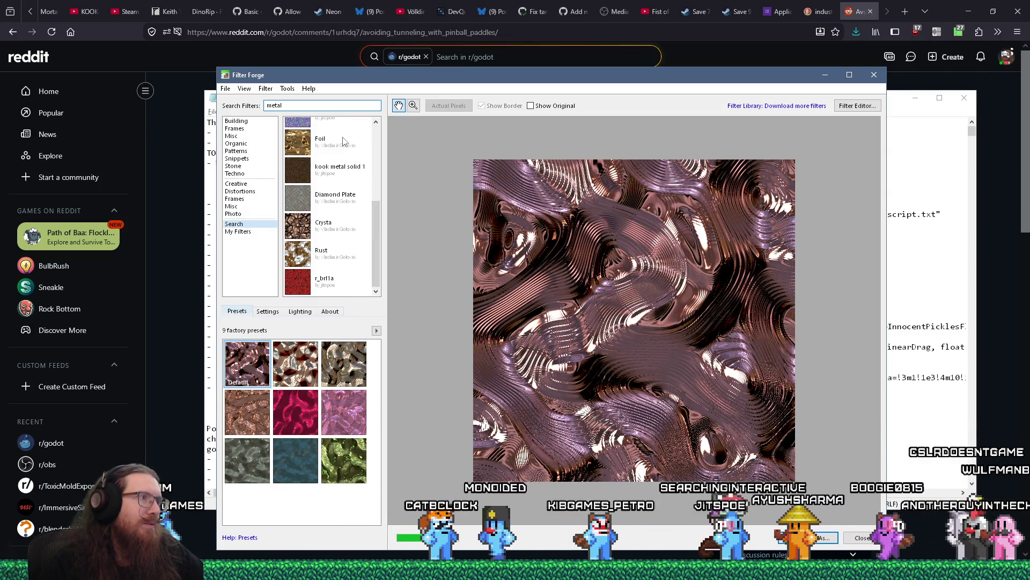
click(304, 201)
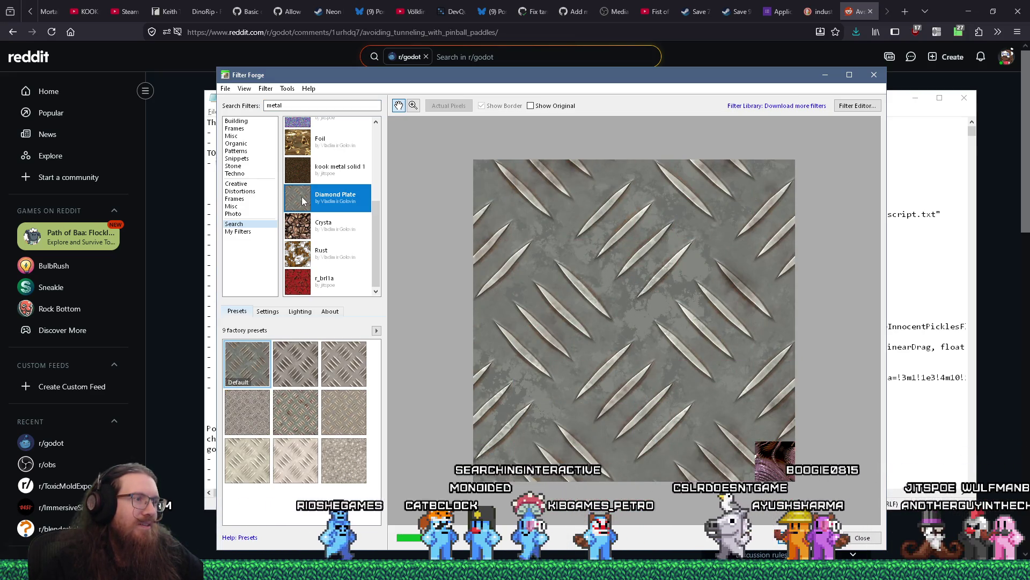
click(334, 410)
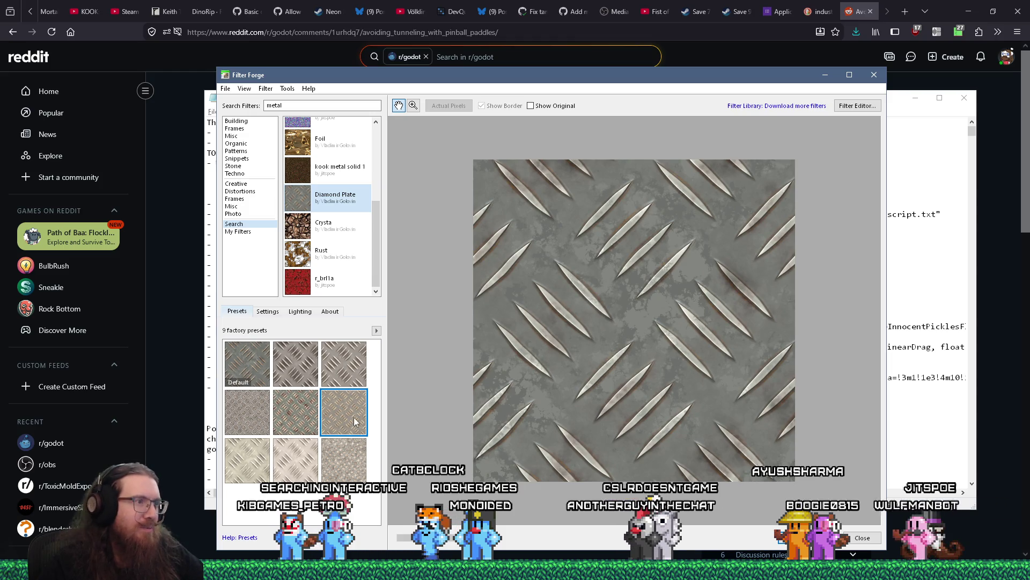
click(295, 363)
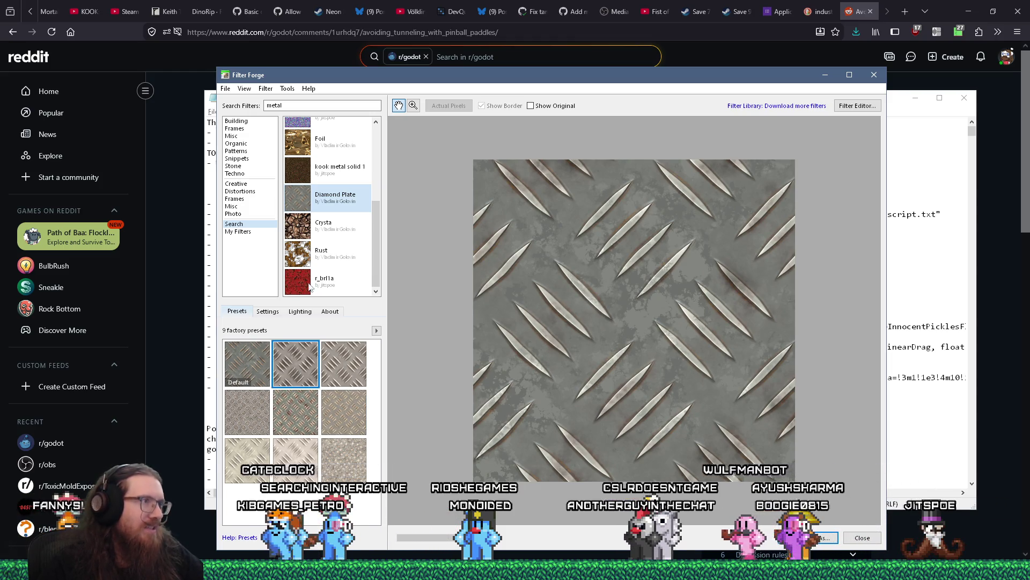
Step: Browse the My Filters list, then enter e:\projects\paintball2\ in the Run dialog
scroll(316, 212, up, 3)
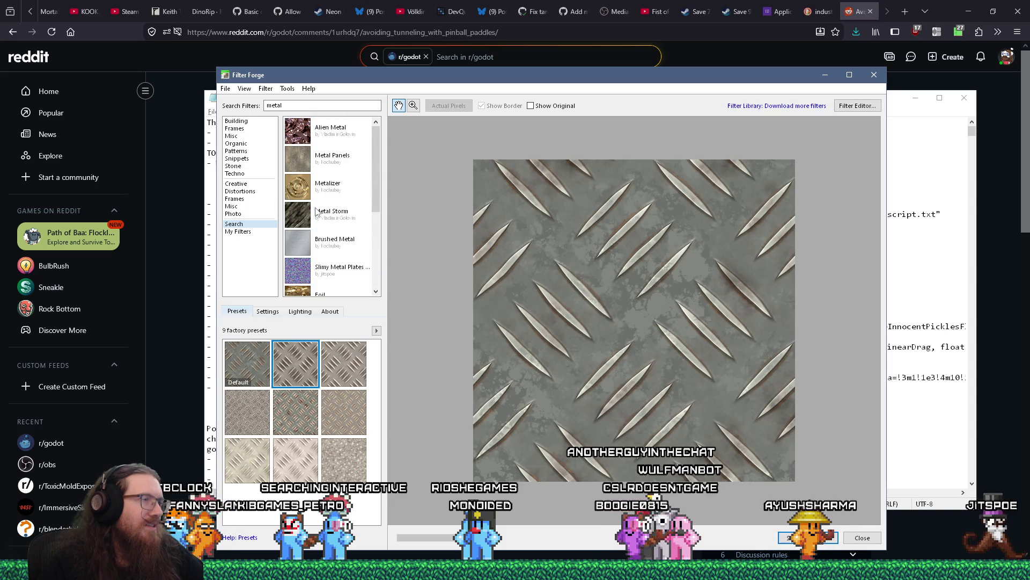
click(242, 232)
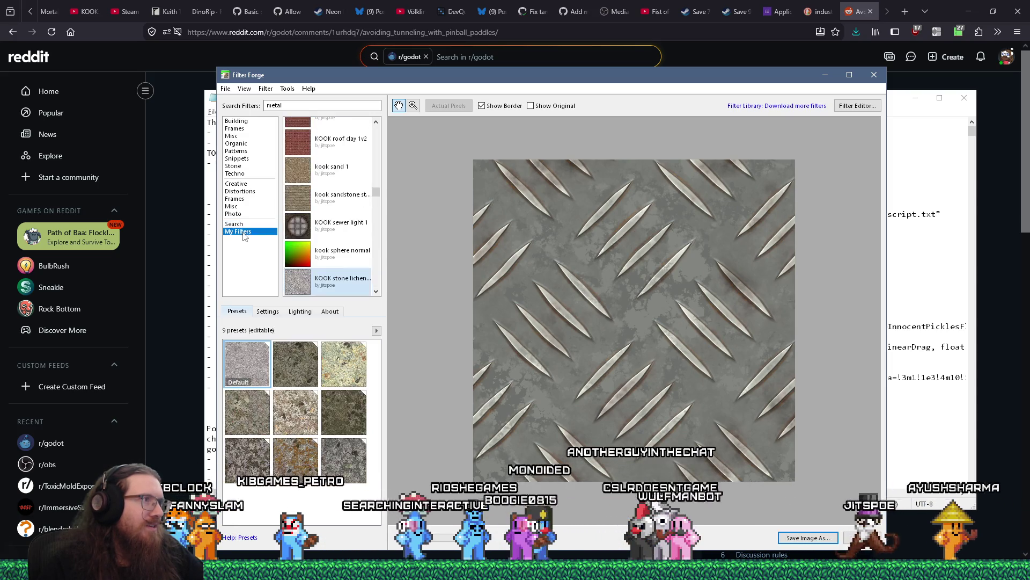
scroll(324, 185, down, 2)
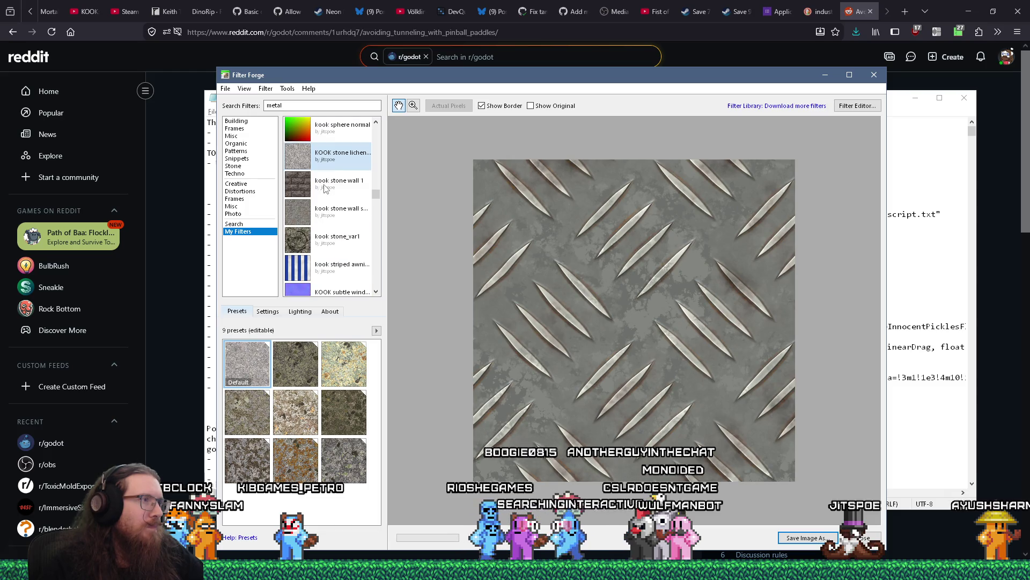
scroll(316, 227, up, 8)
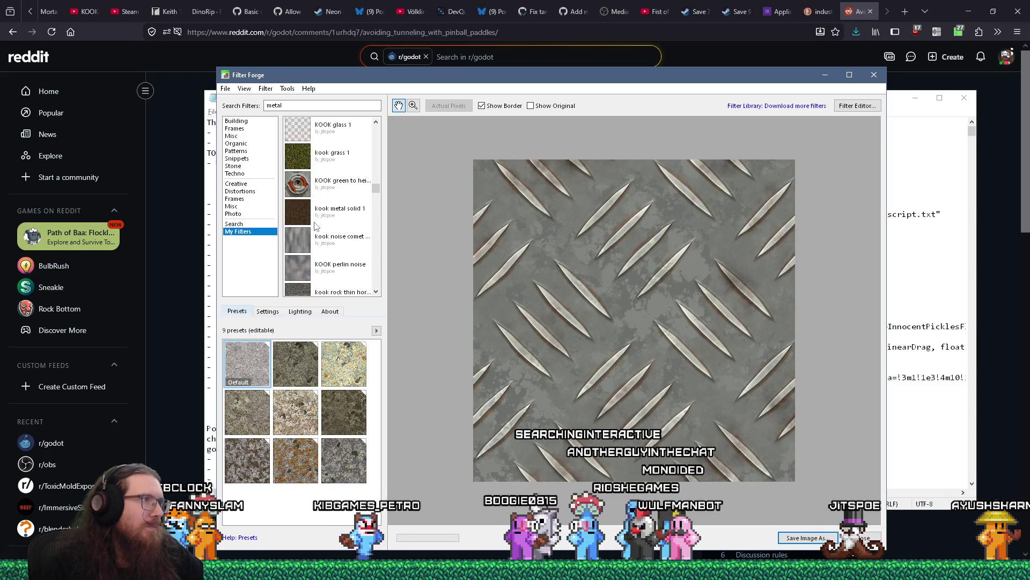
scroll(316, 227, up, 10)
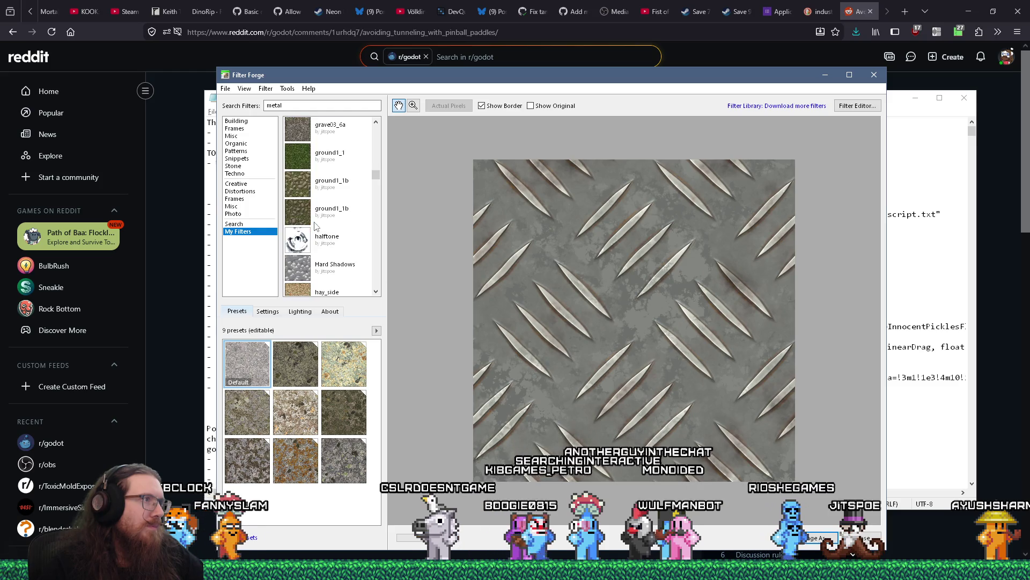
scroll(316, 227, up, 5)
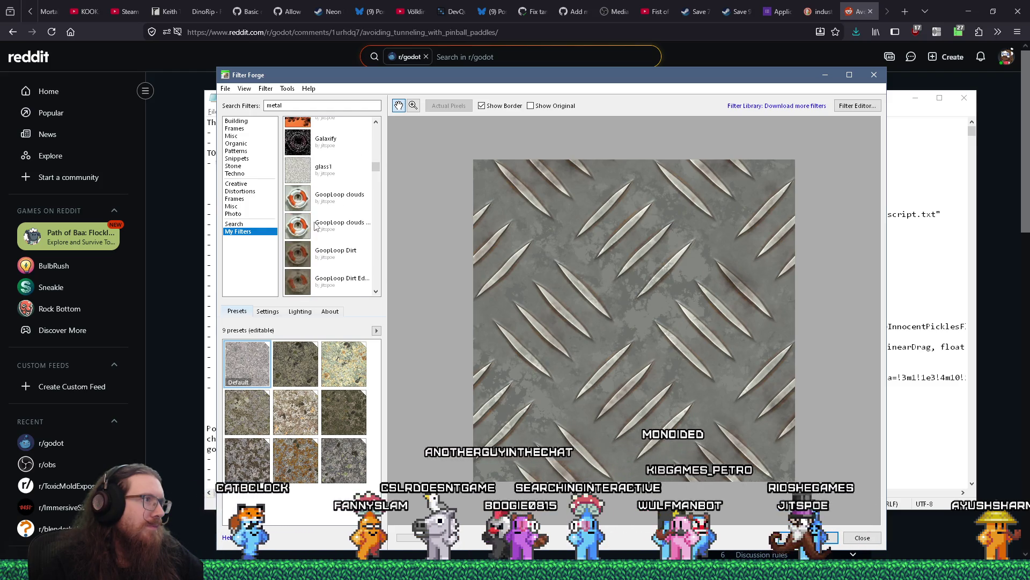
scroll(317, 227, up, 4)
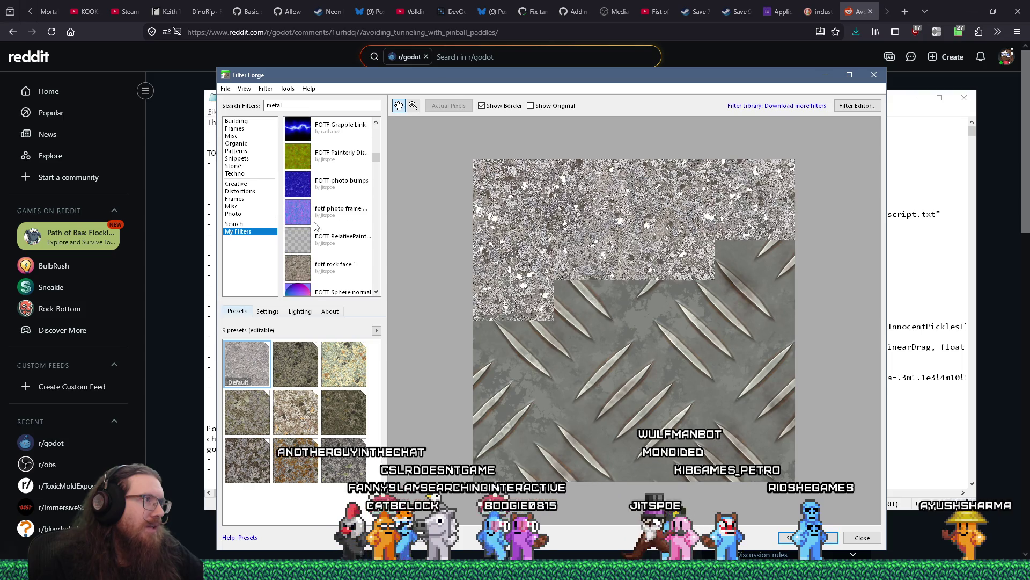
scroll(316, 227, up, 4)
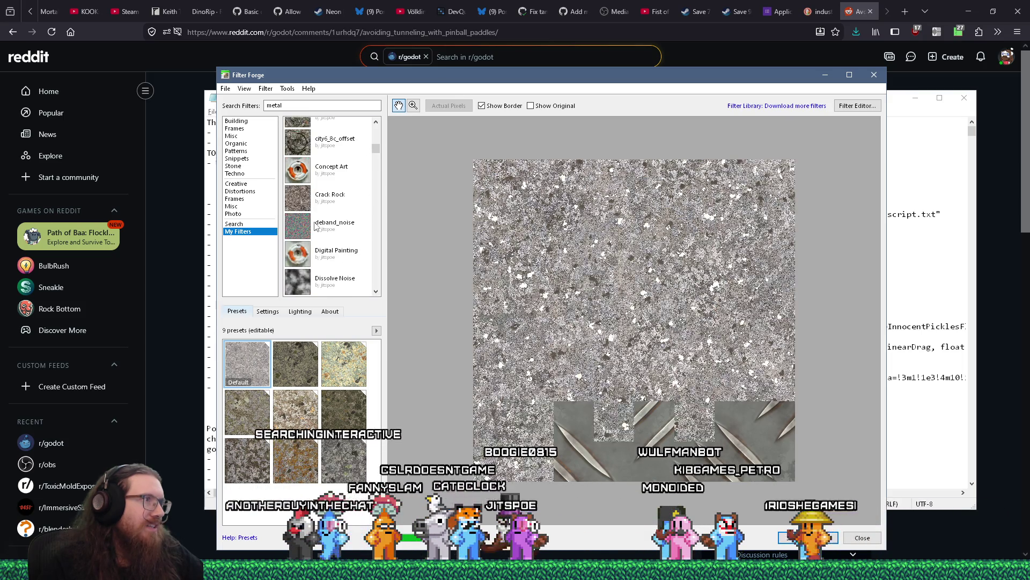
scroll(316, 227, up, 3)
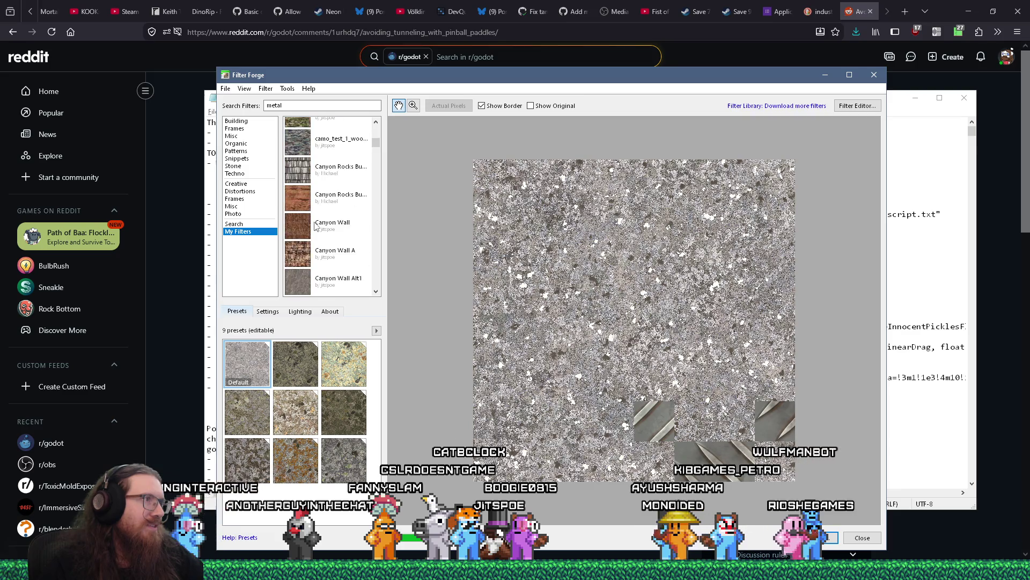
scroll(317, 227, up, 3)
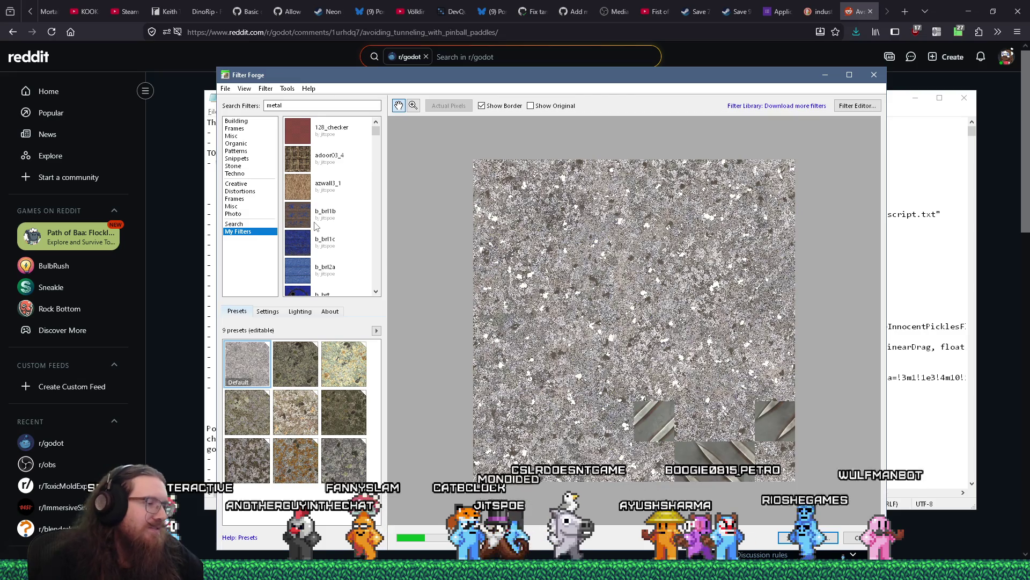
key(super+r)
text(e:\projects\)
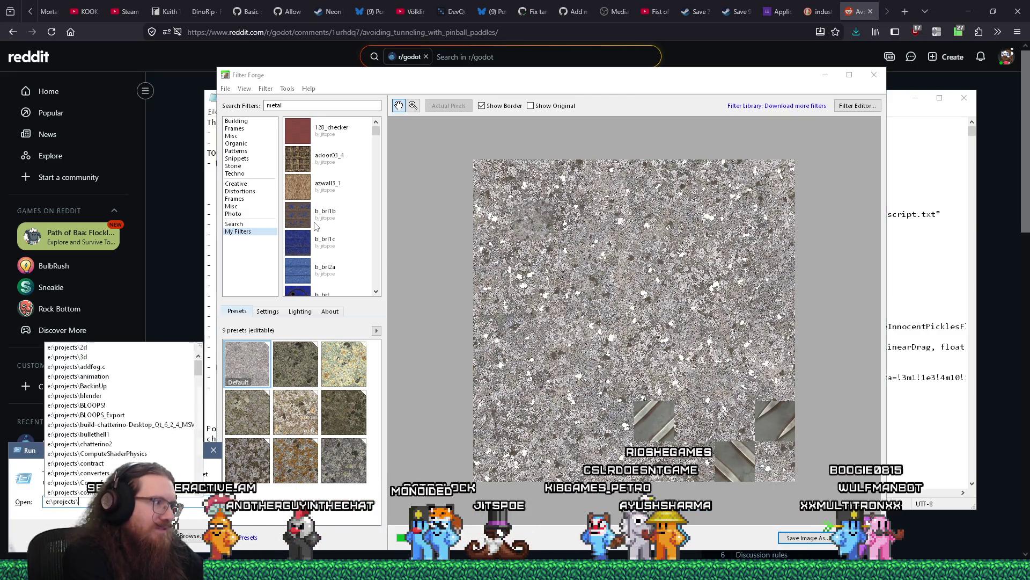
text(paintball2\)
Step: Launch Paintball 2 and walk forward into the metal-floored corridor
key(Escape)
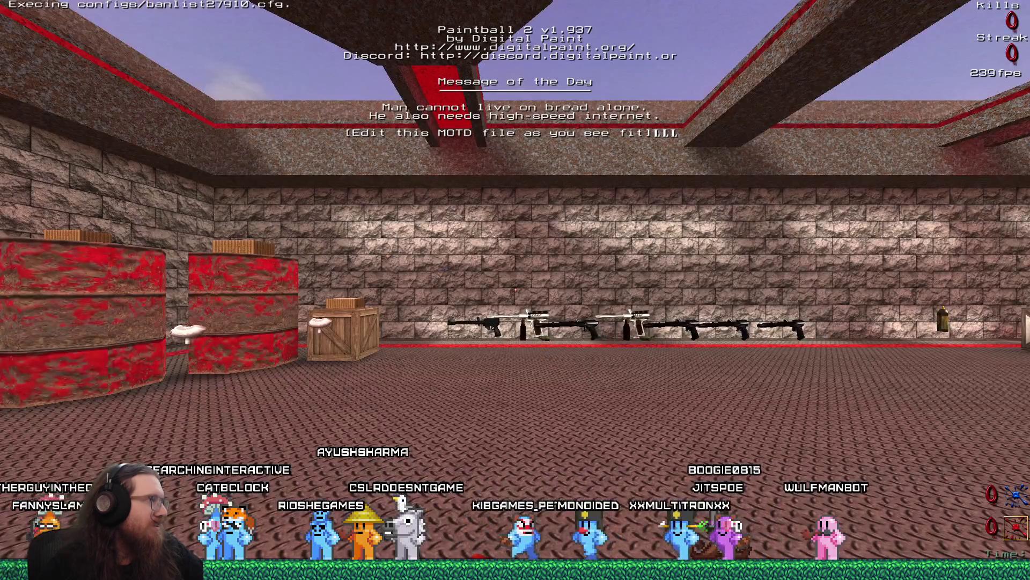
mouse_move(515, 290)
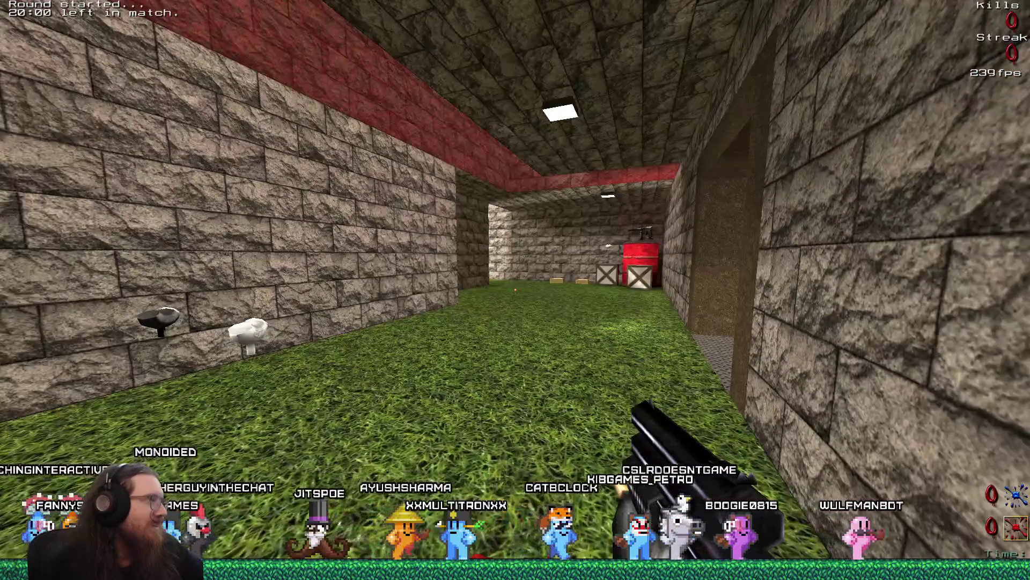
key(w)
Step: Enable cl_drawtexinfo 1 in the console to show texture info, then quit the game
key(grave)
text(cl_d)
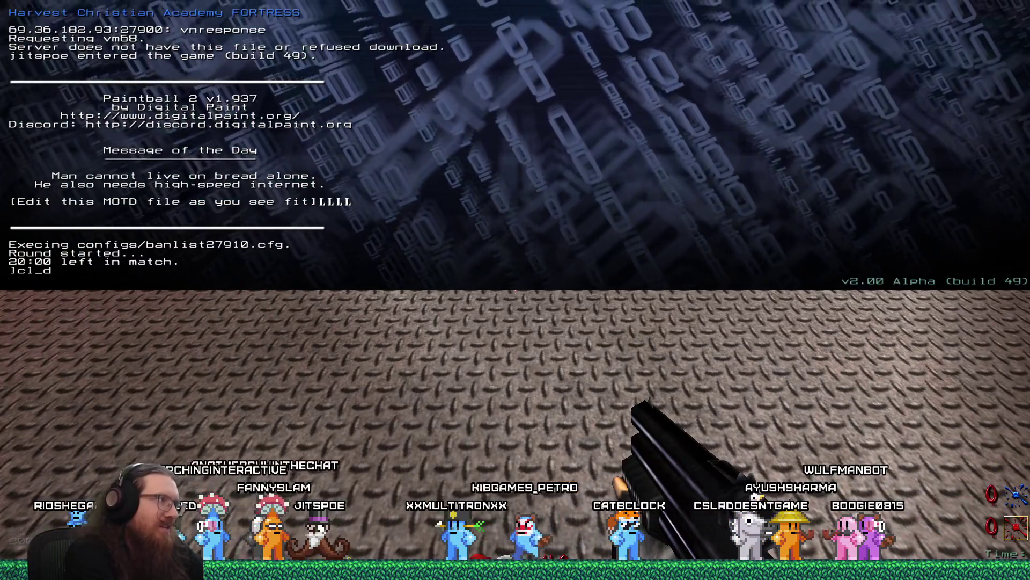
text(raw)
key(Tab)
text(texinfo 1)
key(Return)
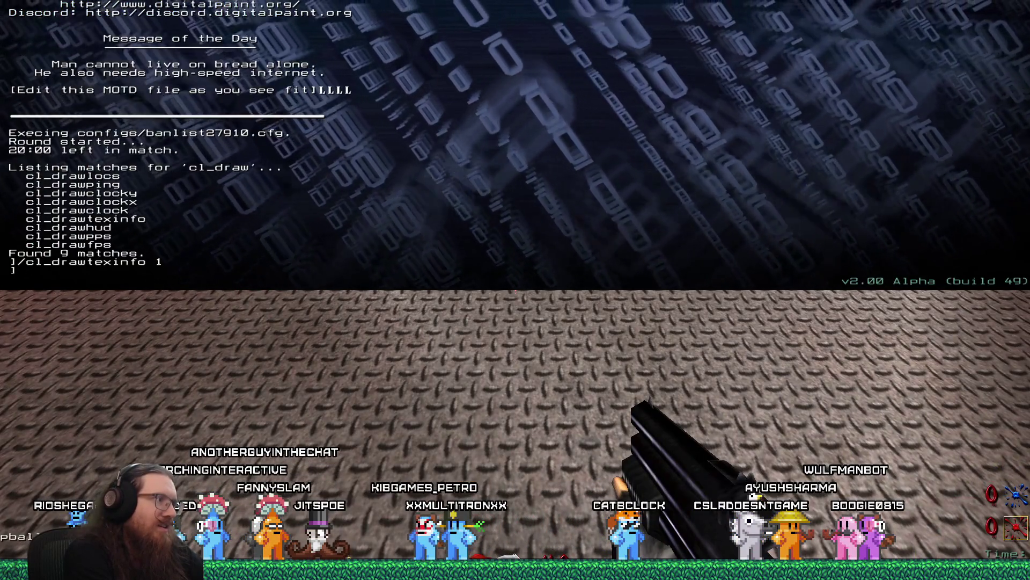
text(quit)
key(Return)
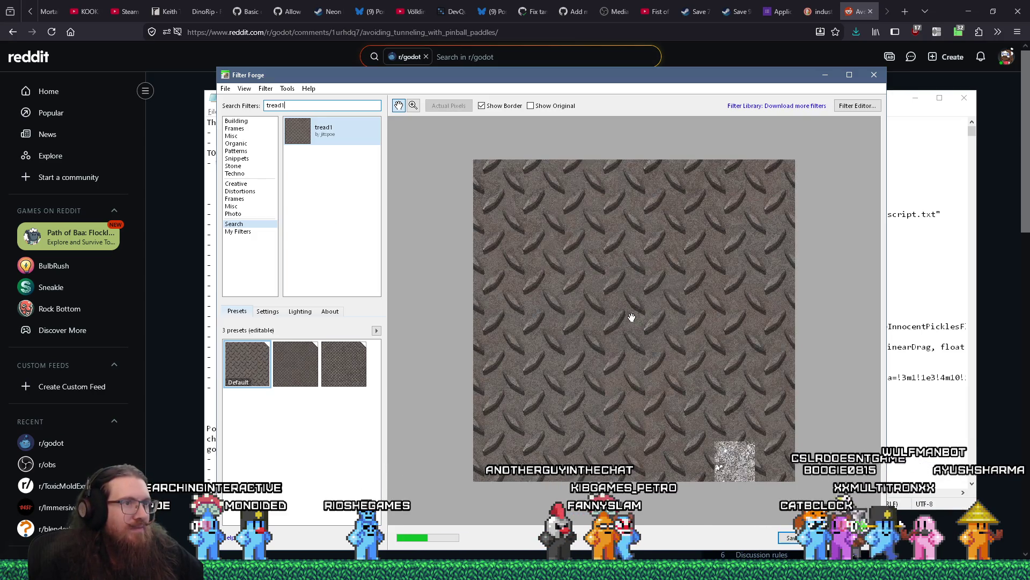
Step: Apply the tread1 filter's third preset with the larger tread and open it in the Filter Editor
click(304, 358)
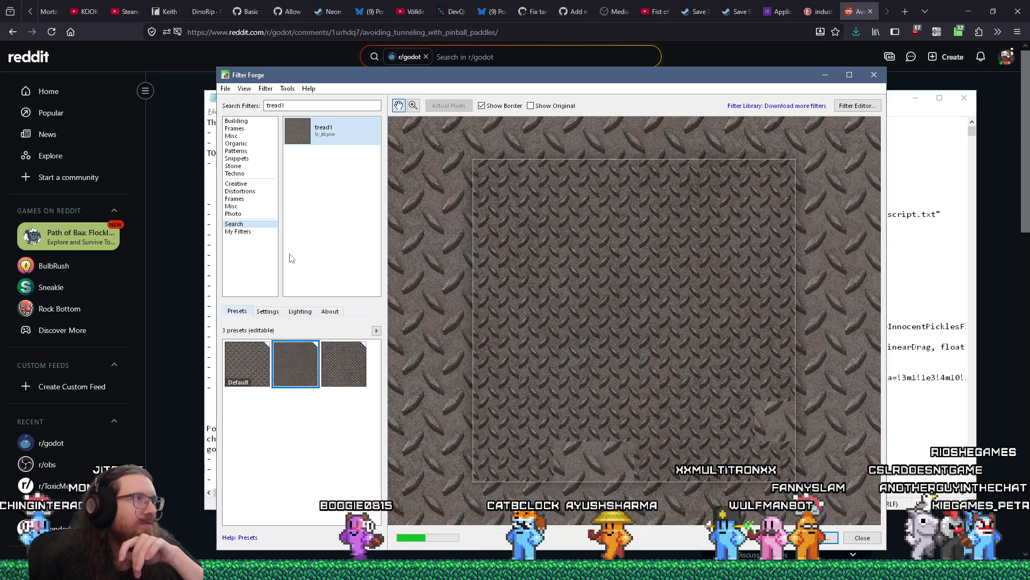
click(225, 89)
click(226, 89)
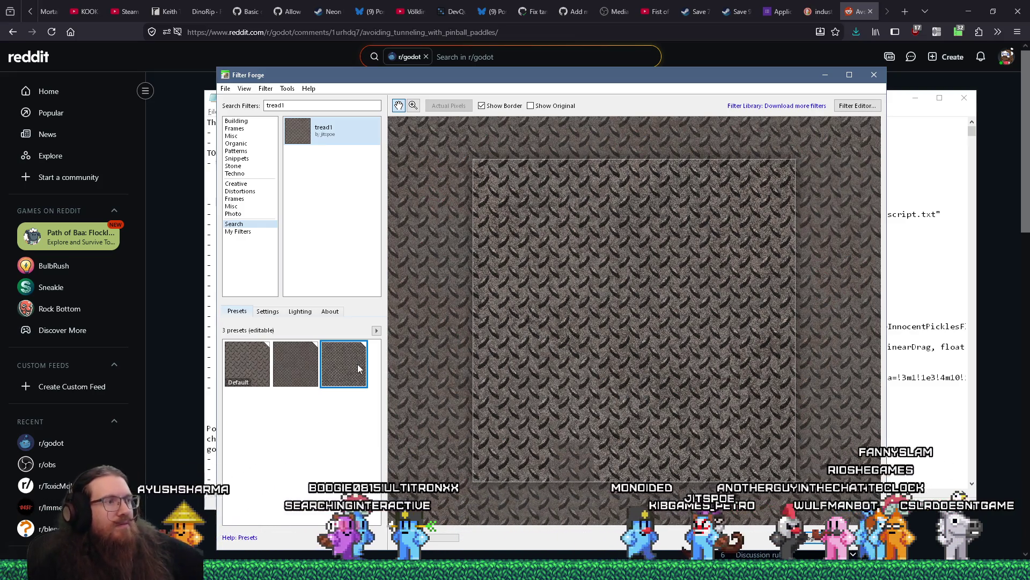
click(359, 368)
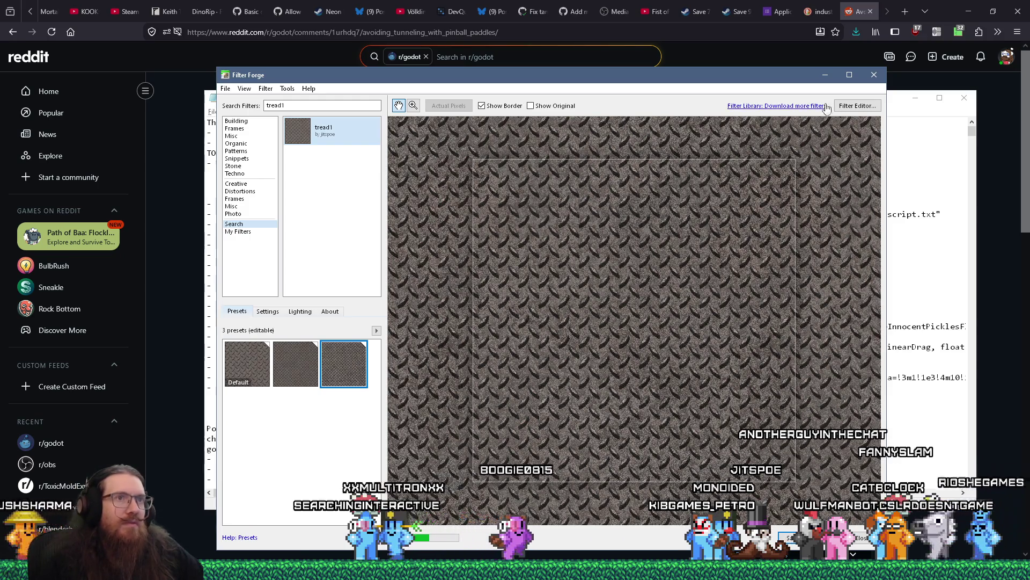
click(858, 105)
click(500, 302)
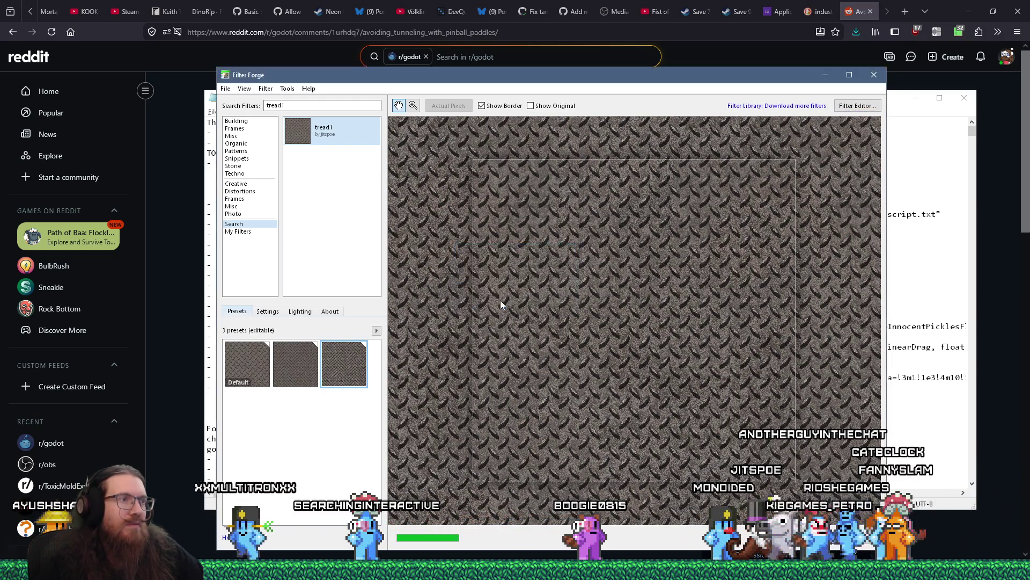
scroll(476, 298, down, 5)
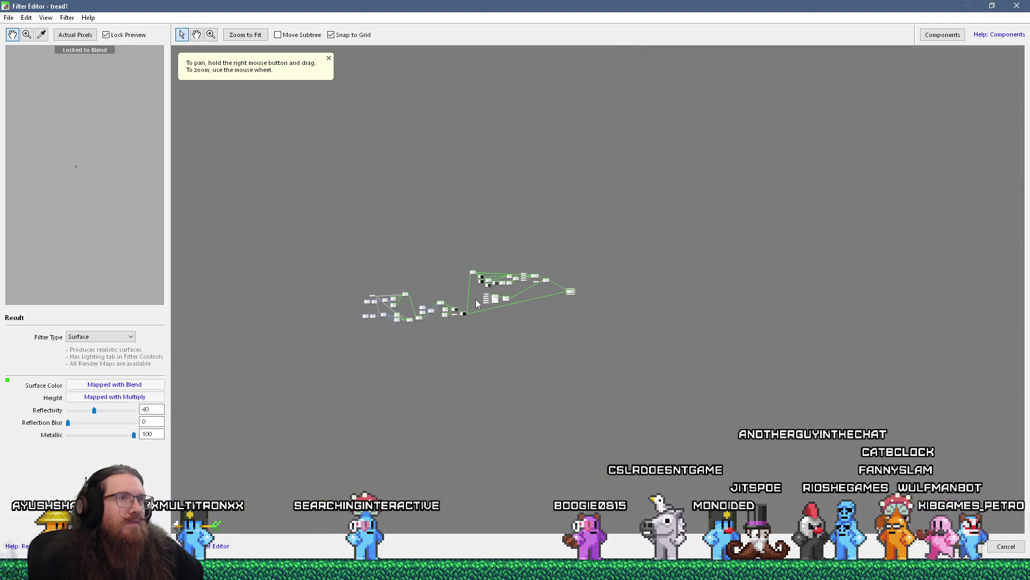
Step: Save the filter via Save Filter As under the name 'KOOK metal tread 1'
scroll(477, 296, up, 5)
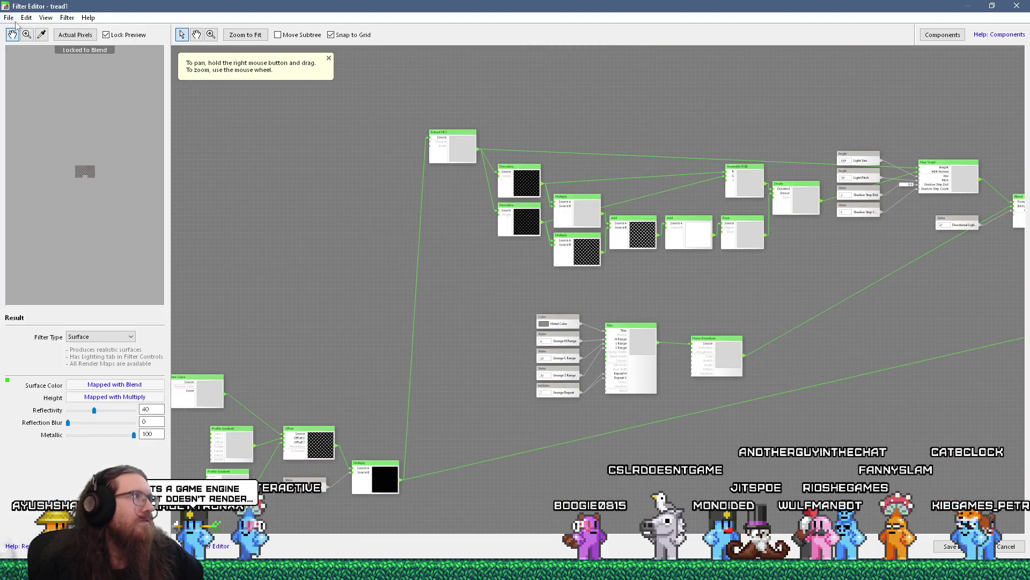
click(34, 43)
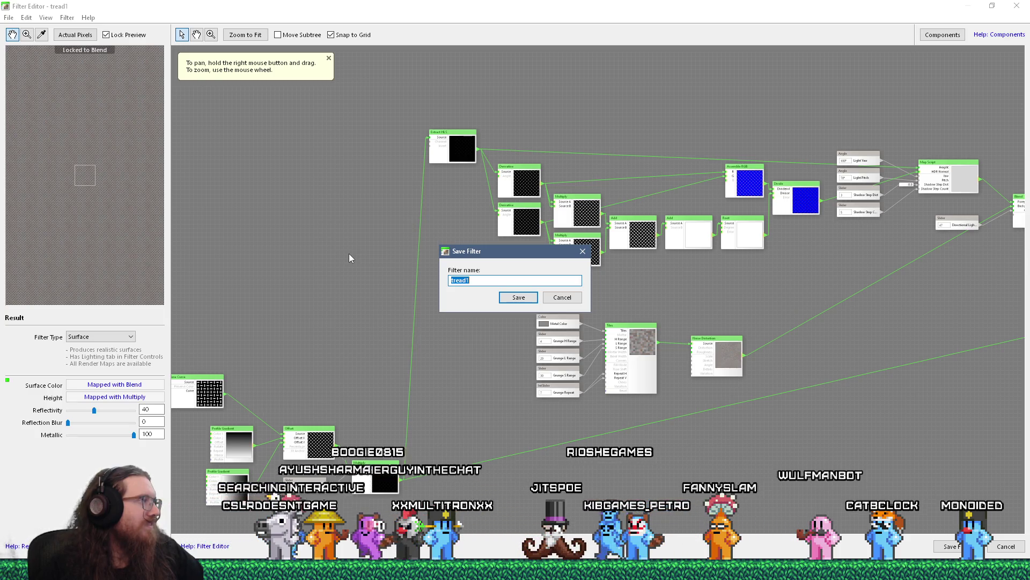
mouse_move(527, 254)
mouse_down()
mouse_move(451, 300)
mouse_move(446, 244)
mouse_up()
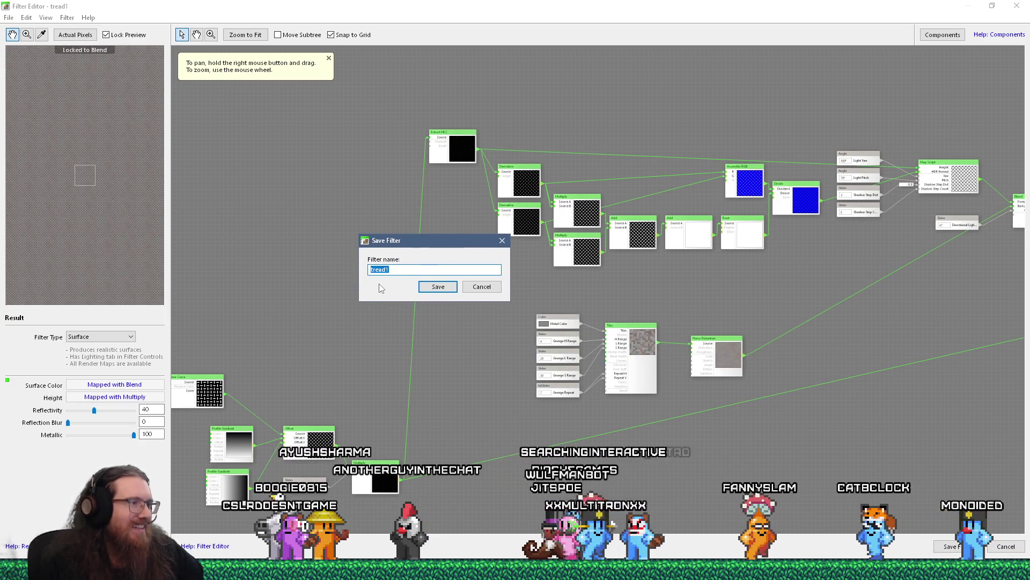
click(394, 271)
drag(379, 268, 303, 265)
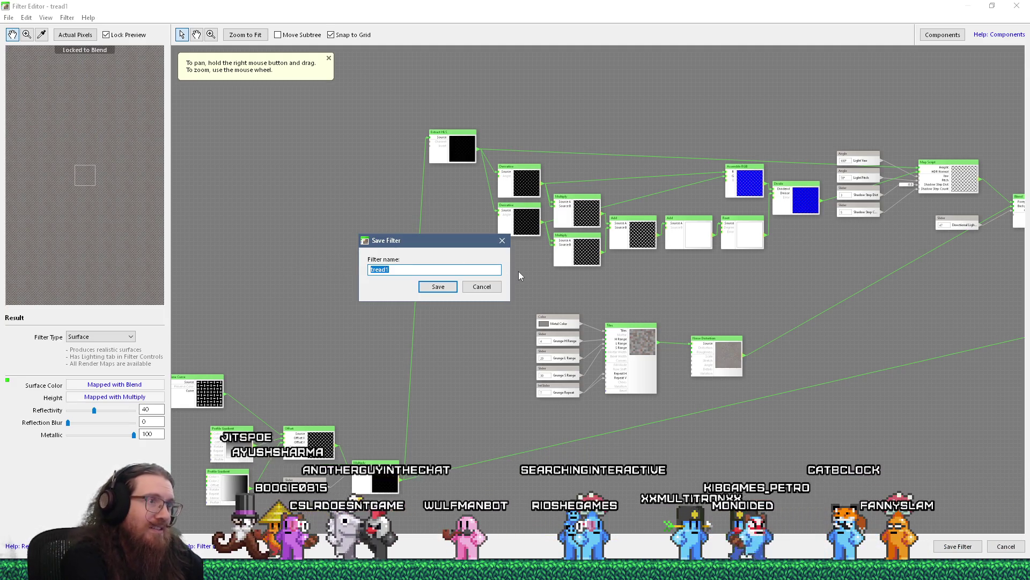
text(KOOK metal )
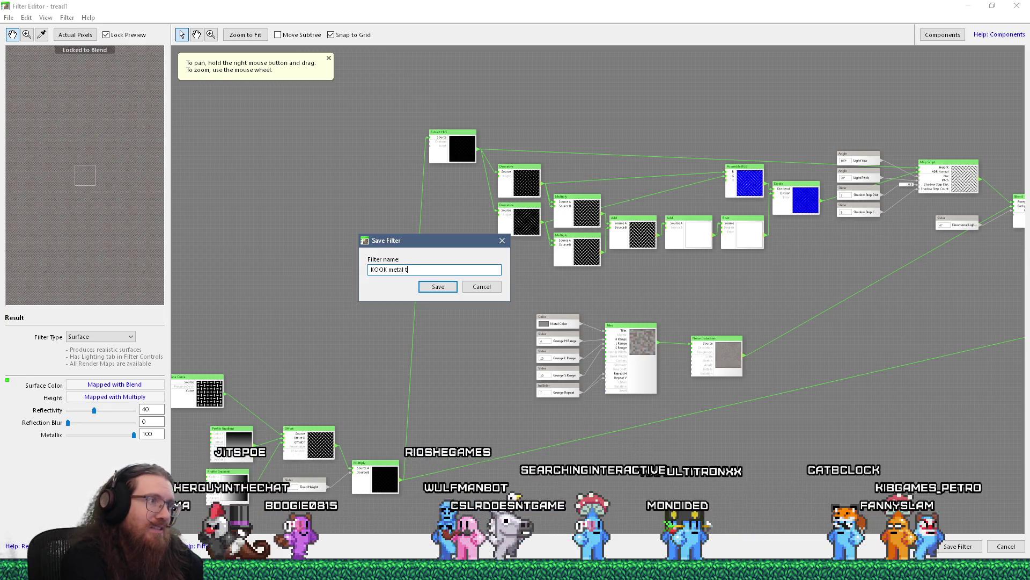
text(tread 1)
key(Return)
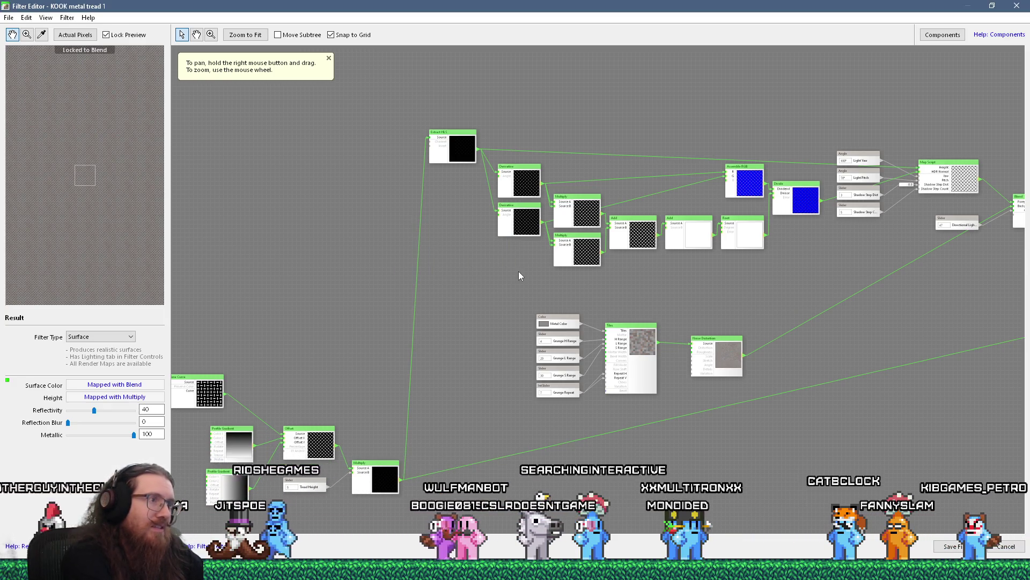
Step: Preview the Map Script node, move the Directional Lighting node lower, and pan to the Result node
mouse_move(551, 298)
mouse_down()
mouse_move(442, 365)
mouse_move(530, 298)
mouse_up()
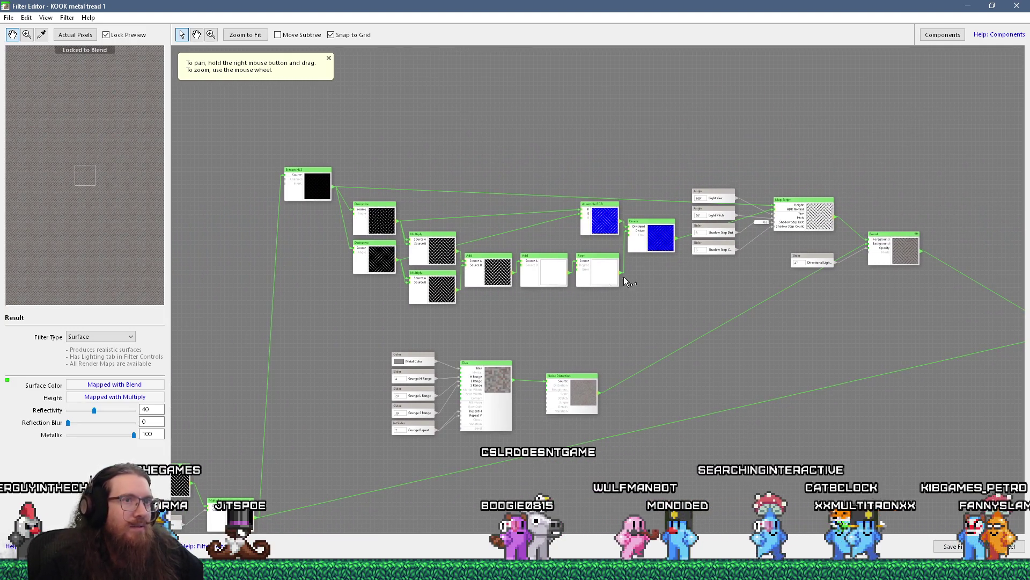
click(796, 204)
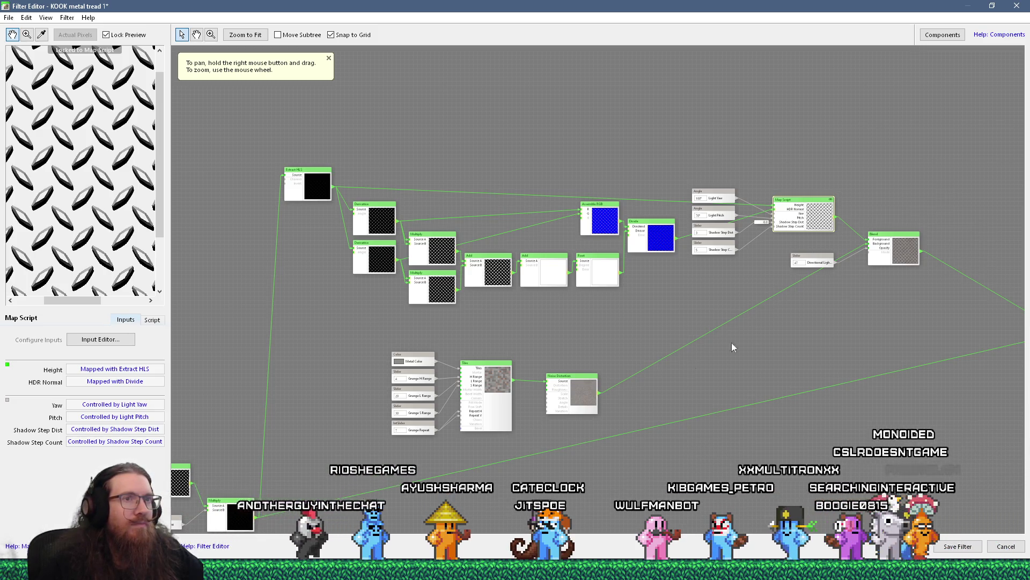
scroll(772, 315, up, 2)
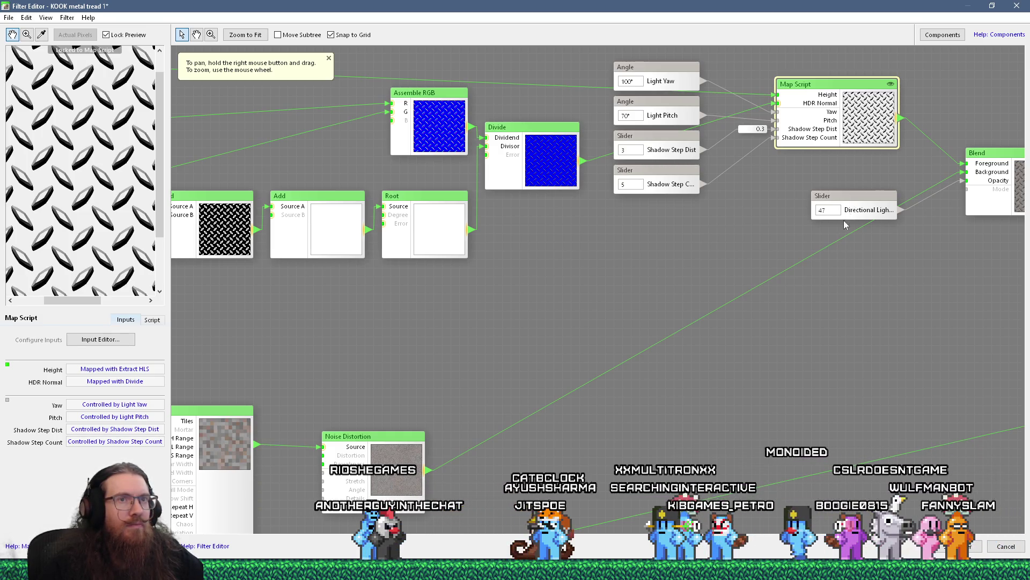
drag(845, 216, 833, 263)
mouse_move(532, 281)
mouse_down()
mouse_move(323, 285)
mouse_move(438, 240)
mouse_up()
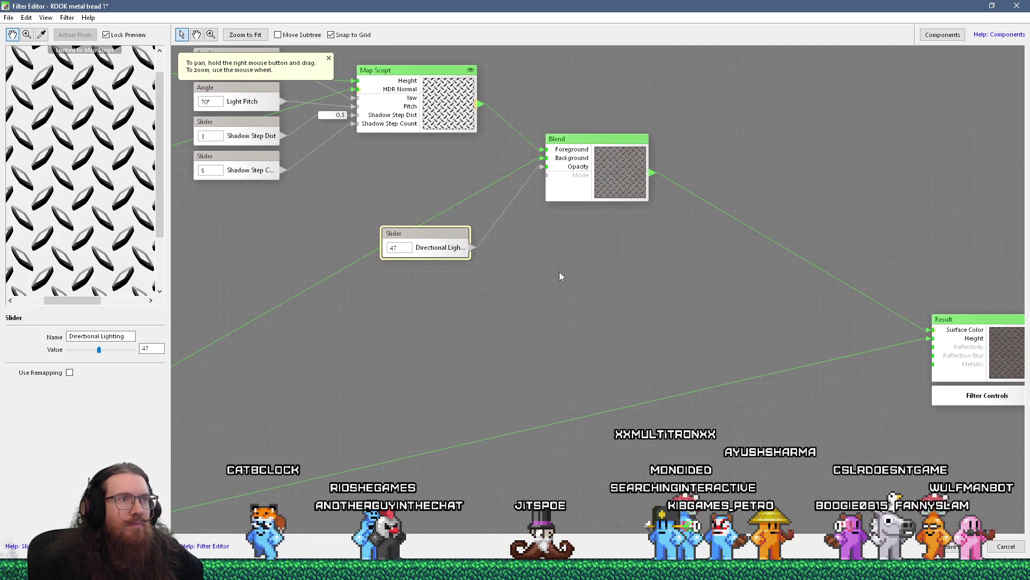
scroll(654, 260, down, 3)
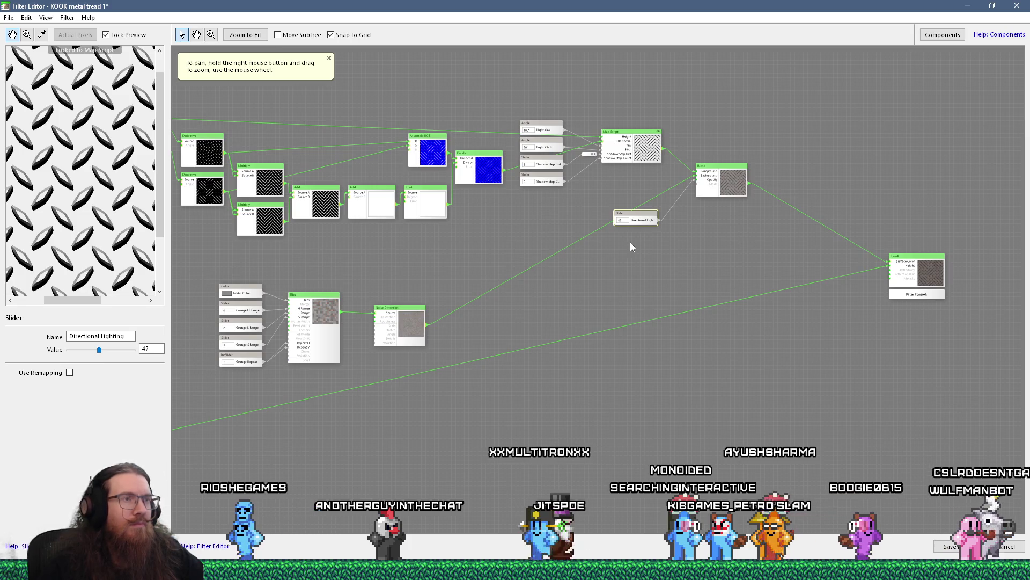
mouse_move(533, 287)
mouse_down()
mouse_move(713, 223)
mouse_move(743, 256)
mouse_move(734, 274)
mouse_move(574, 281)
mouse_move(656, 255)
mouse_move(508, 257)
mouse_up()
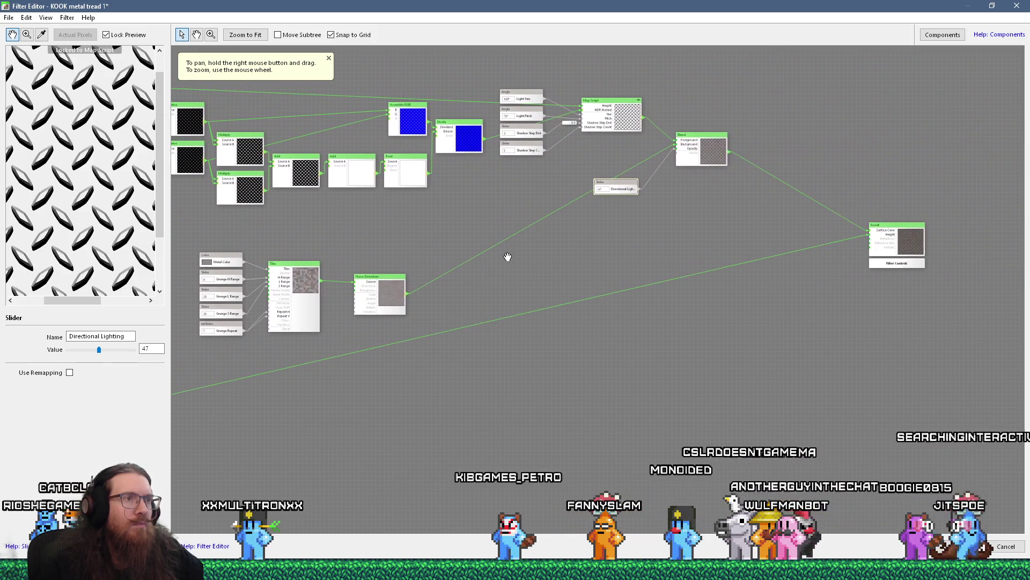
Step: Connect Noise Distortion's output to Result's Surface Color, preview the Result, and close the editor
drag(403, 298, 741, 252)
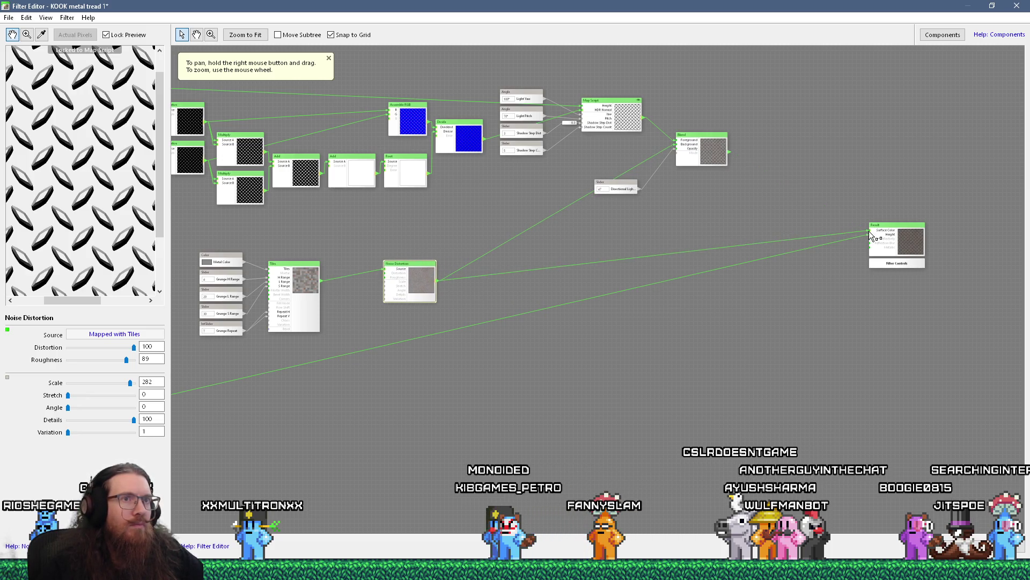
scroll(617, 234, down, 3)
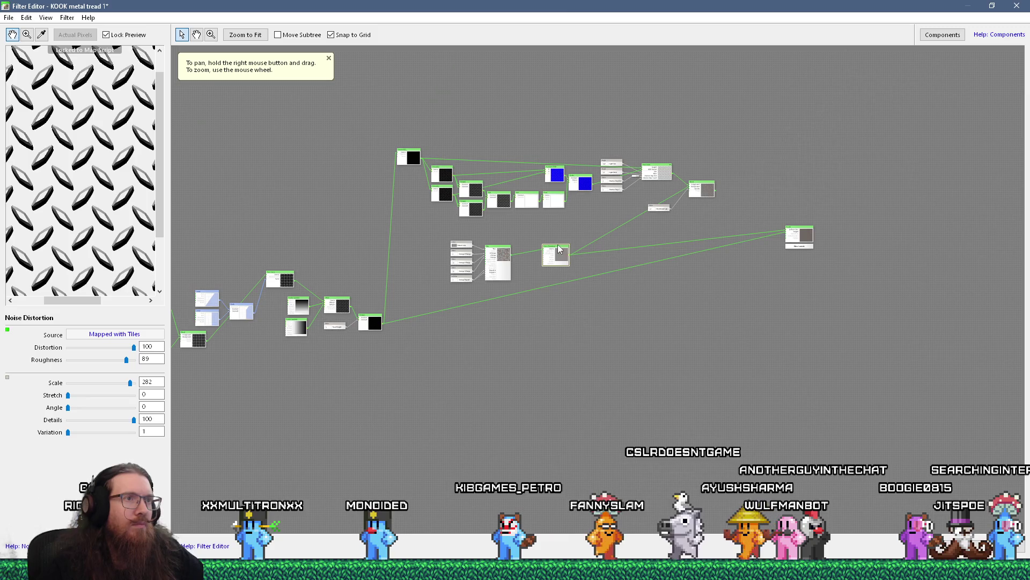
drag(22, 135, 46, 145)
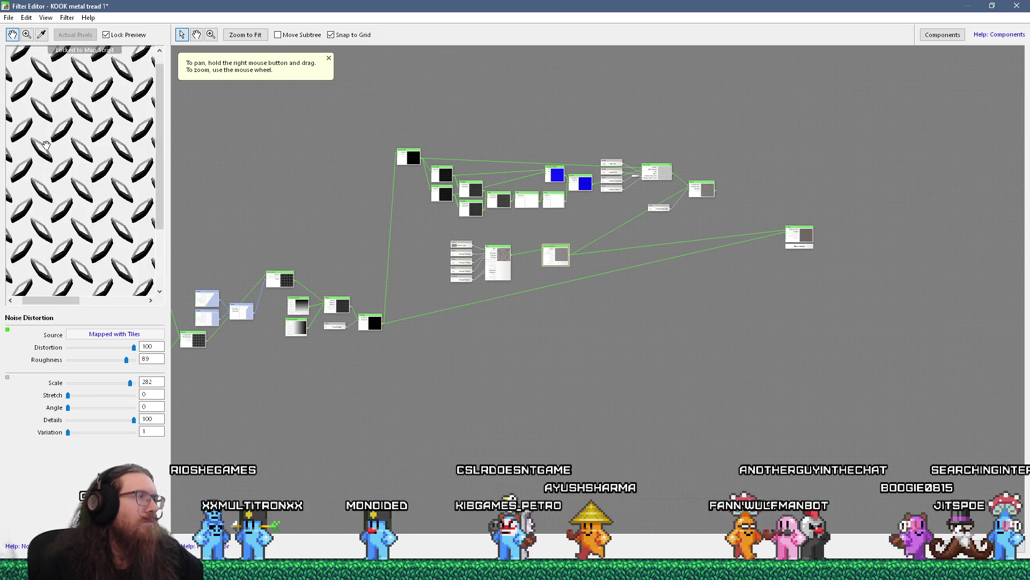
scroll(46, 145, up, 2)
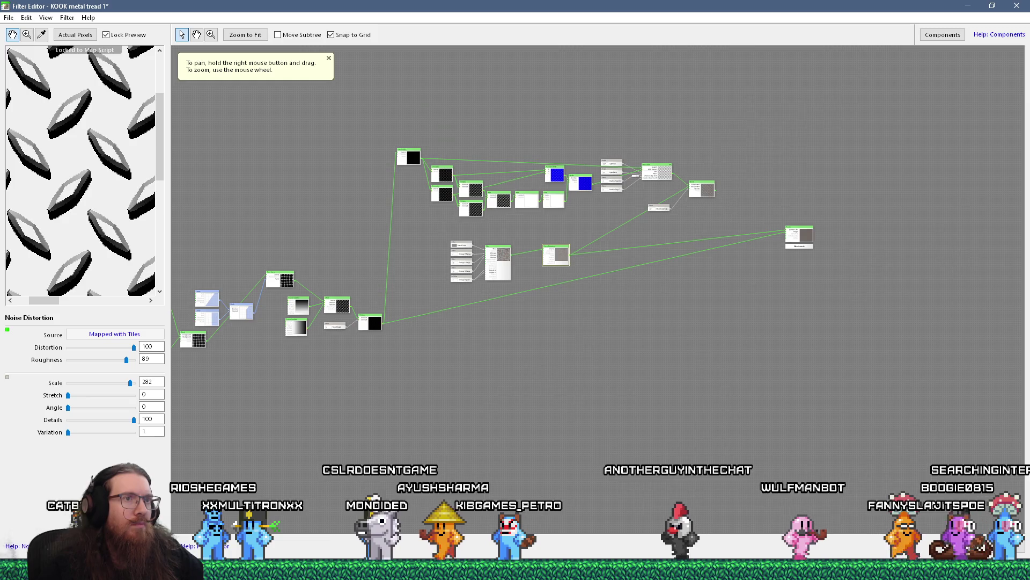
click(800, 235)
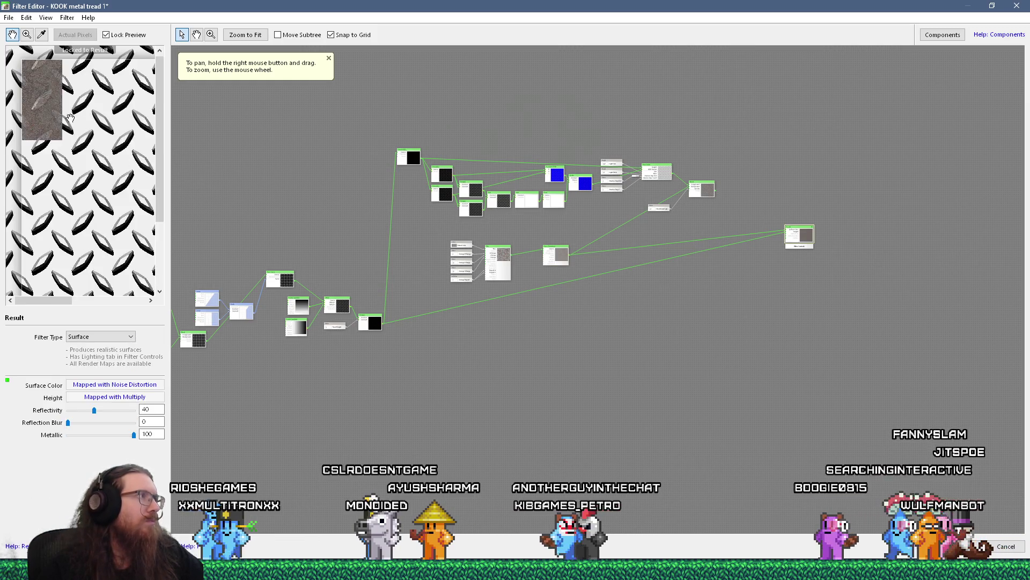
scroll(56, 104, up, 2)
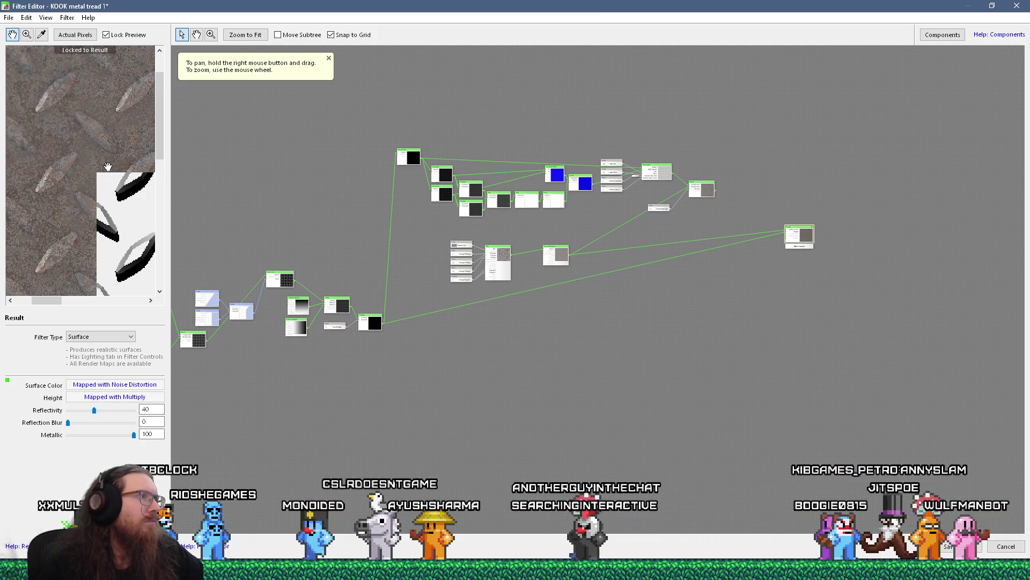
scroll(108, 166, down, 2)
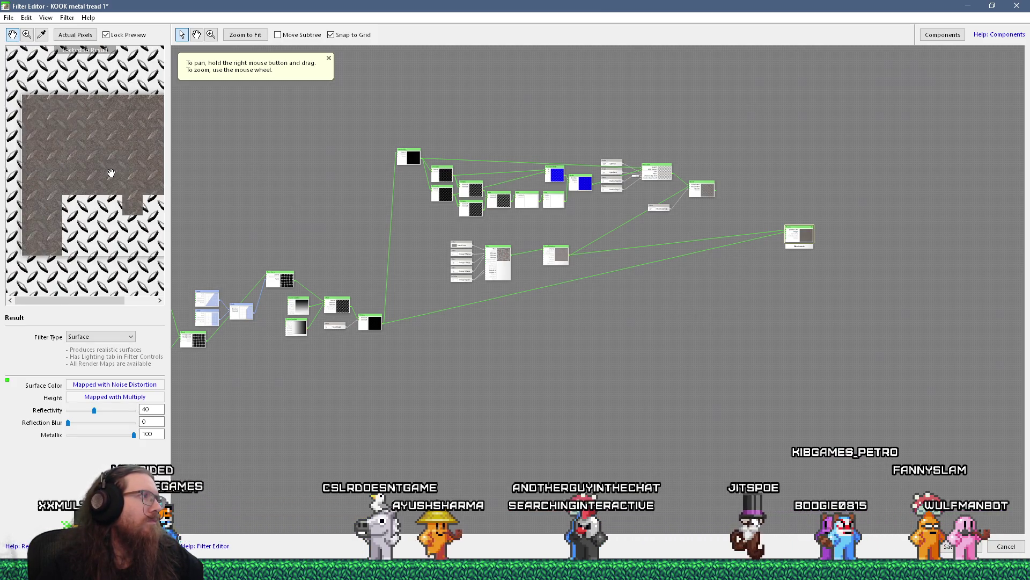
scroll(111, 172, up, 2)
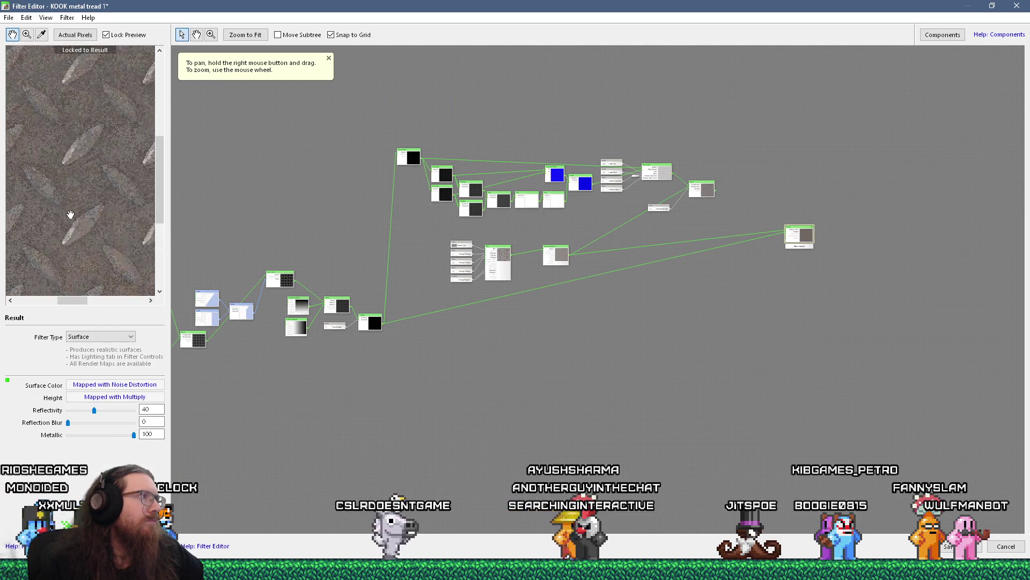
scroll(79, 213, down, 2)
scroll(79, 214, down, 2)
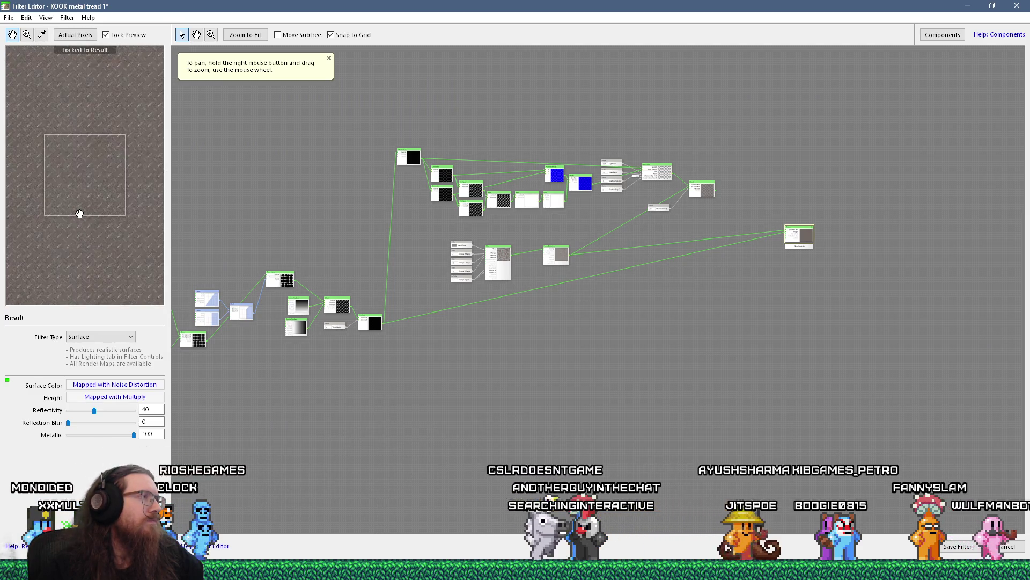
click(961, 545)
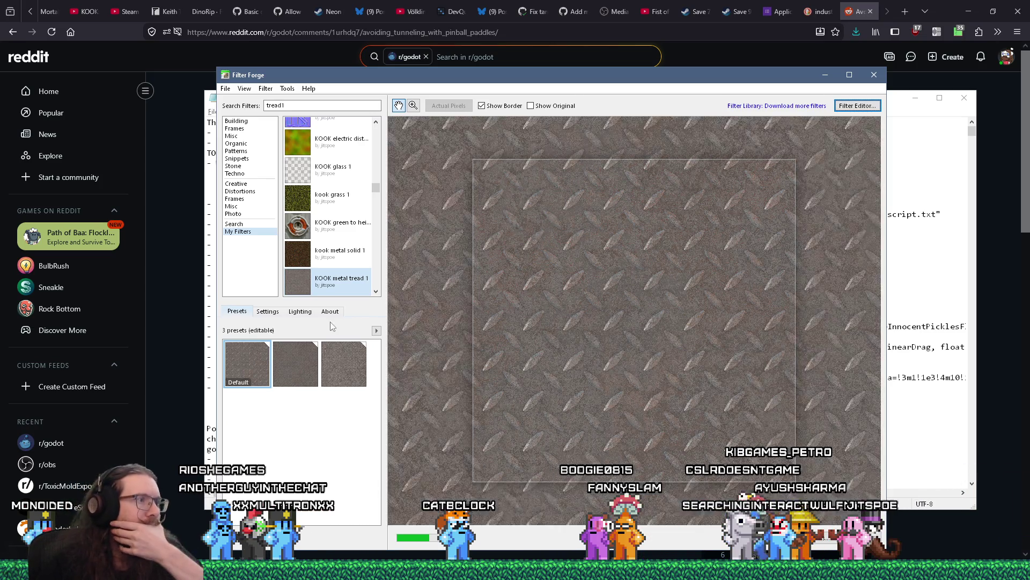
Step: Overwrite KOOK metal tread 1's Default preset with the current settings using Update Preset
click(301, 311)
click(242, 314)
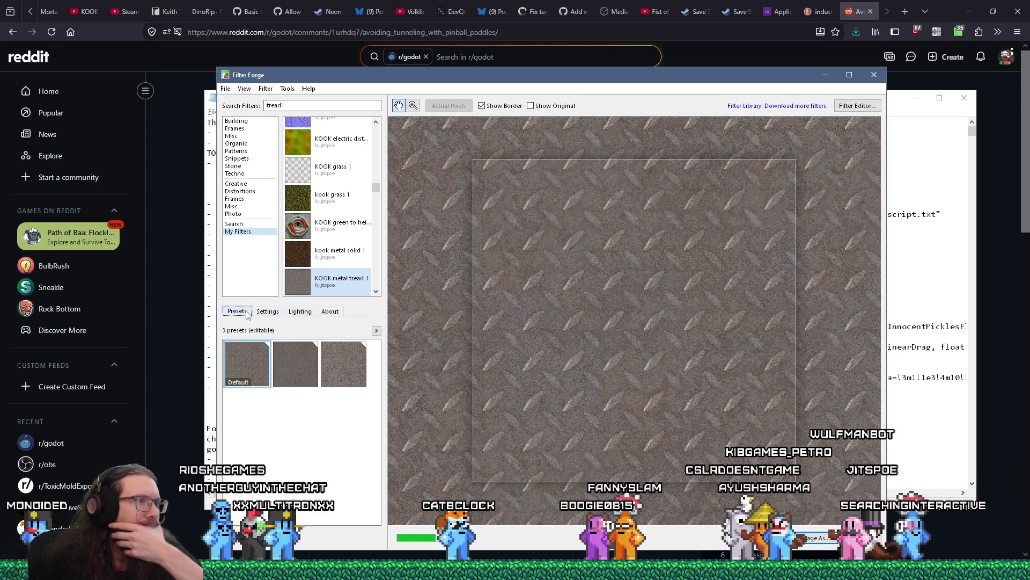
right_click(327, 351)
click(340, 363)
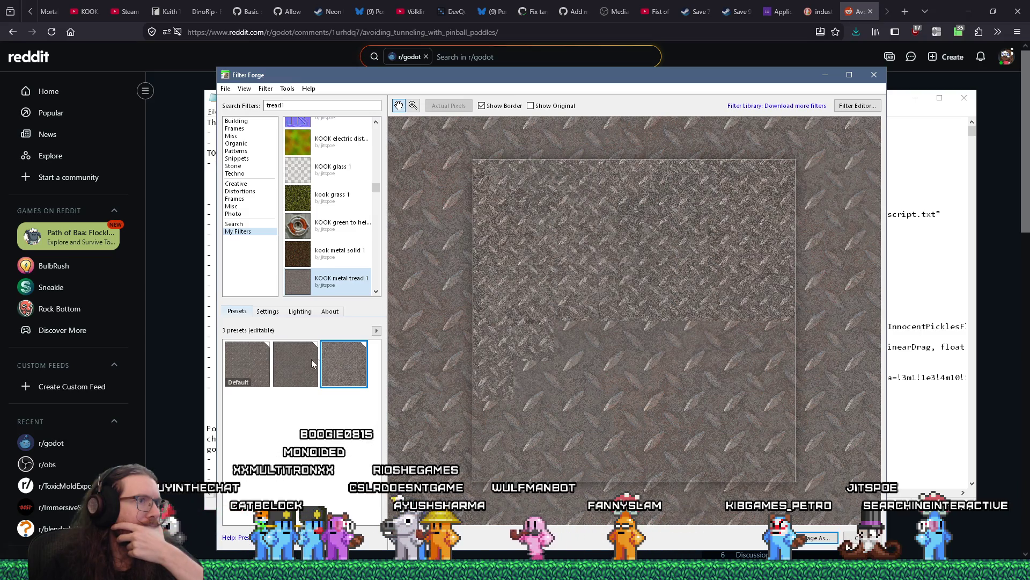
click(254, 361)
right_click(254, 361)
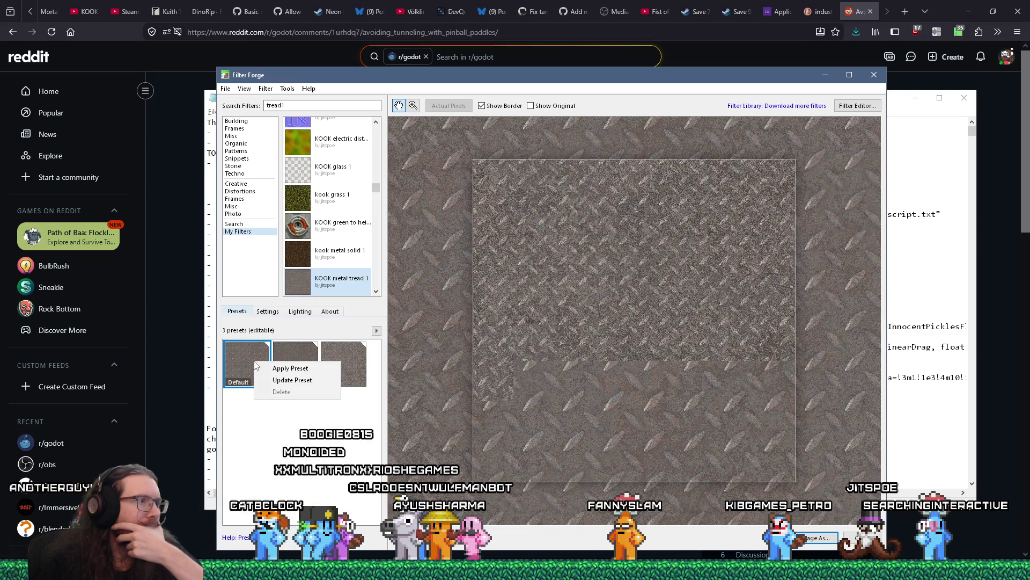
click(294, 380)
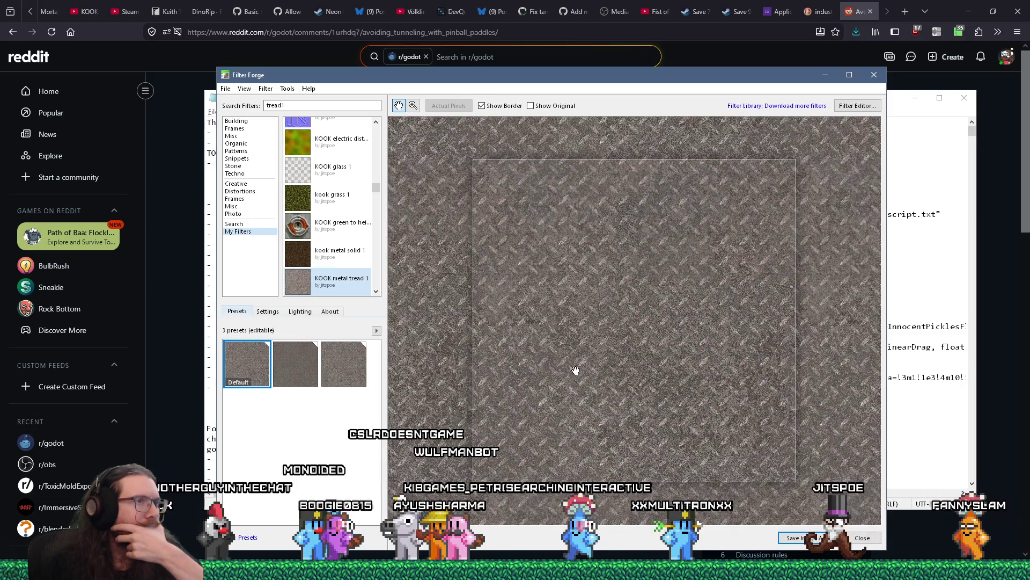
scroll(579, 370, up, 1)
scroll(576, 370, down, 1)
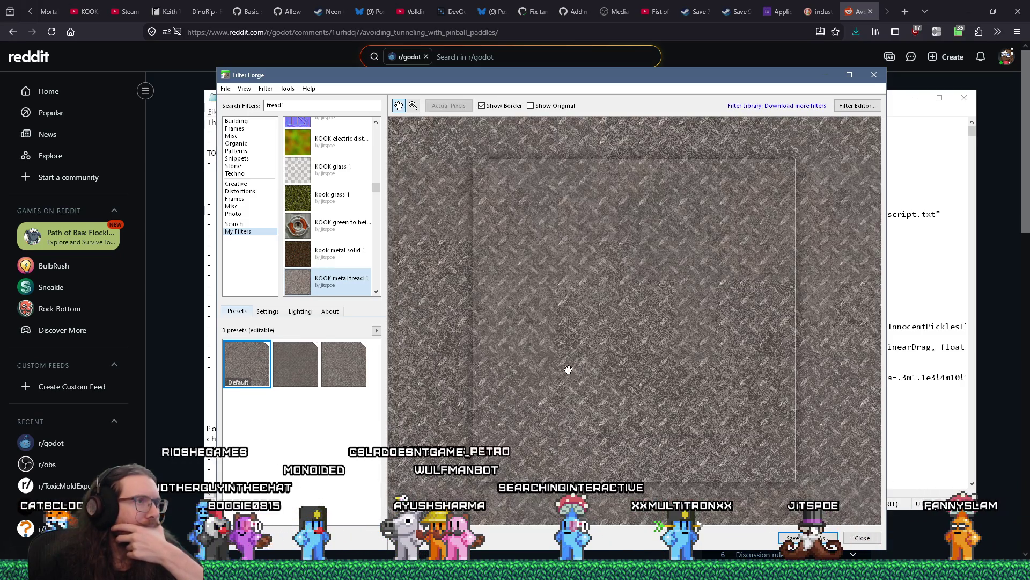
Step: Rotate the Church lighting environment on the Lighting tab for brighter tread highlights
click(300, 311)
drag(319, 377, 327, 382)
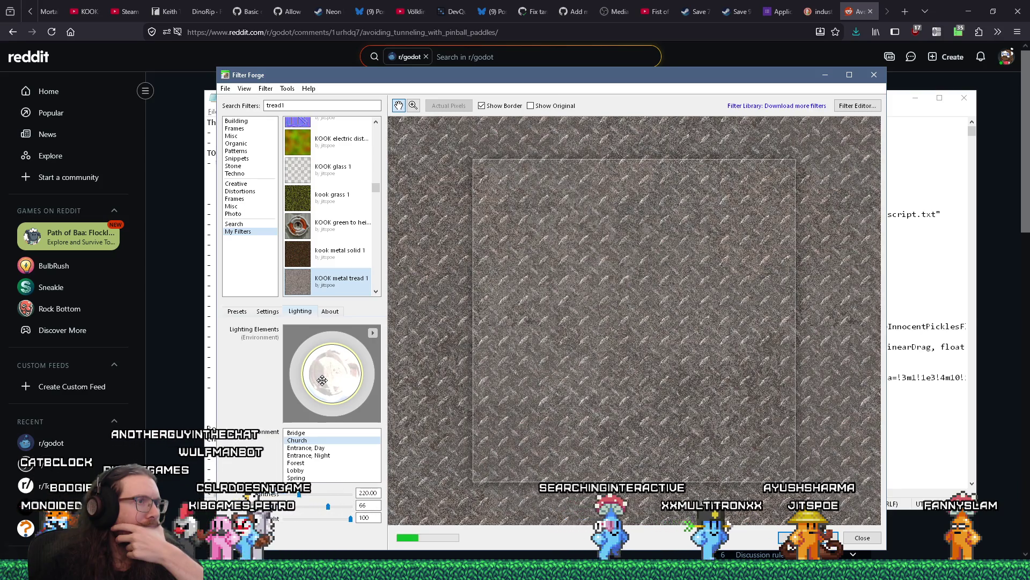
drag(327, 380, 334, 420)
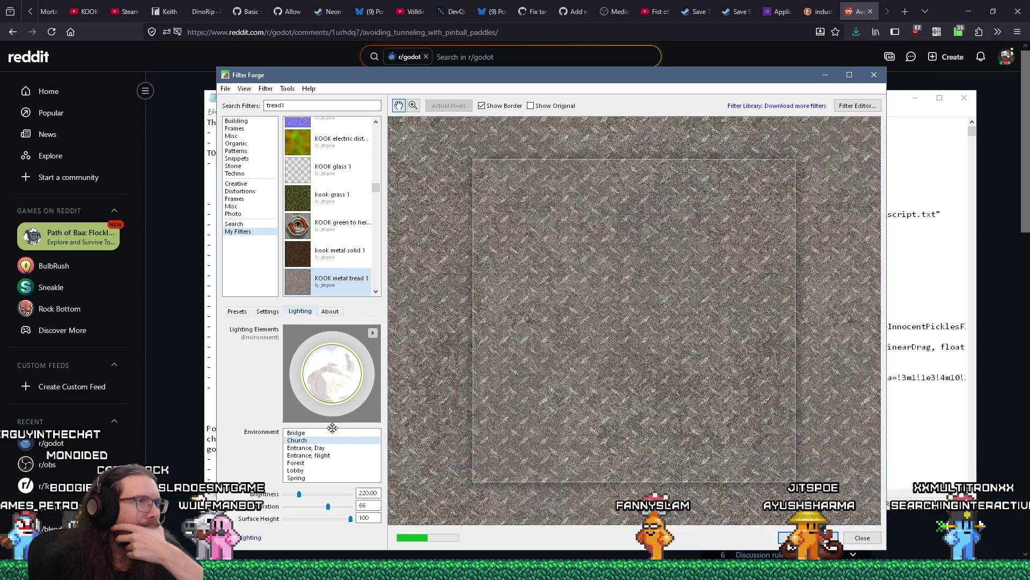
scroll(543, 316, up, 2)
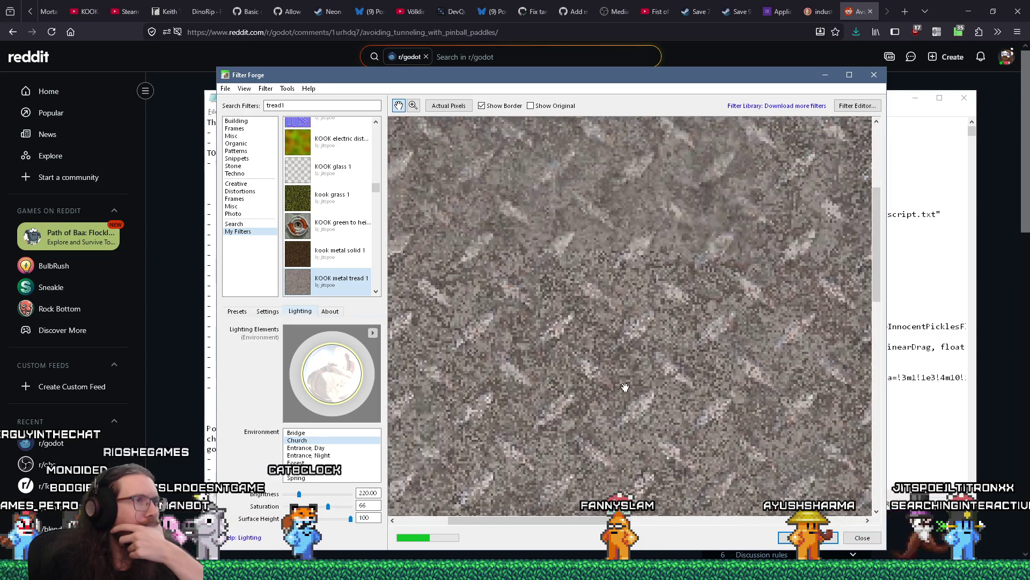
scroll(611, 316, down, 2)
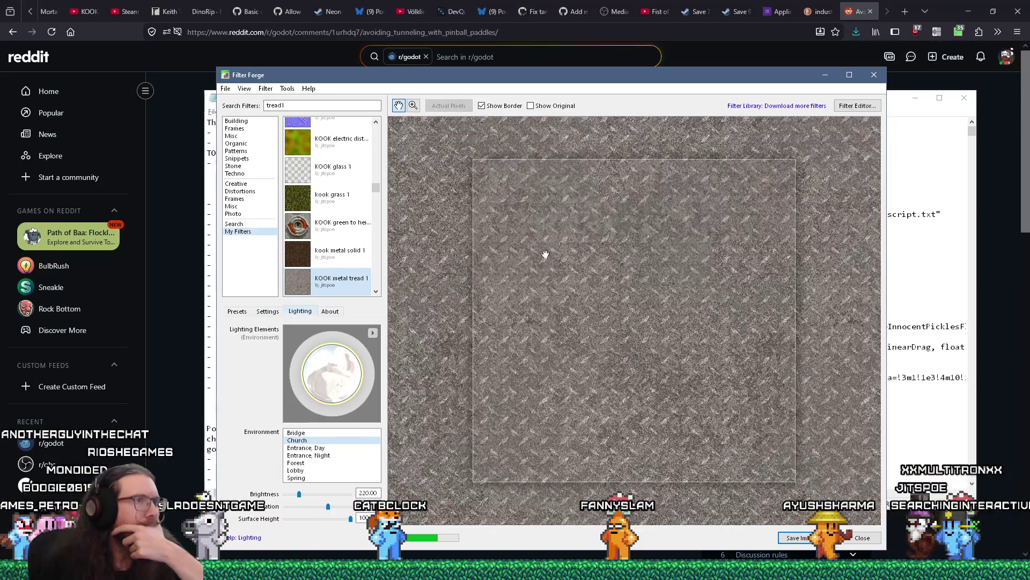
Step: Create a new 128 × 128 pixel image through File > New Image
click(225, 88)
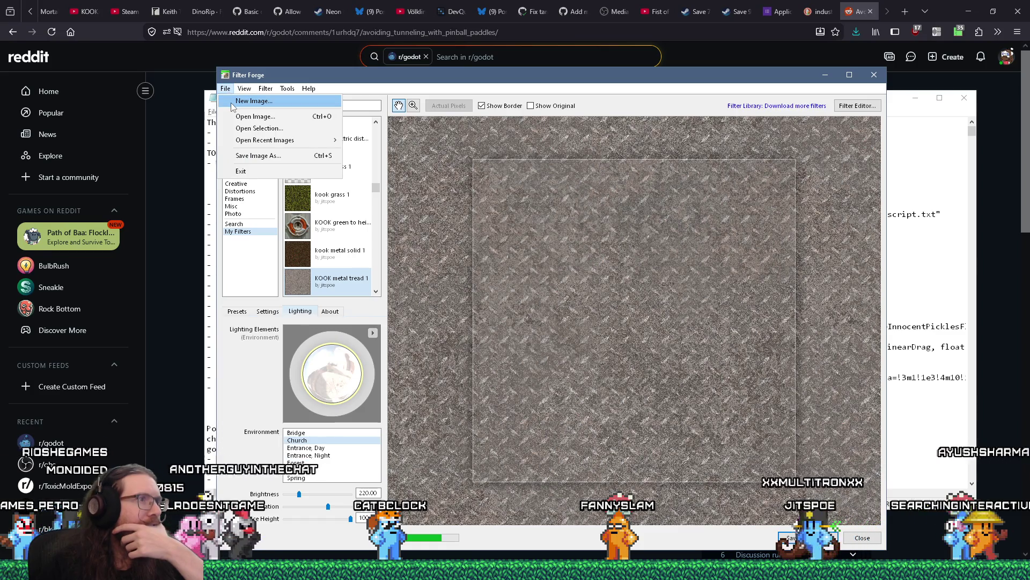
click(233, 101)
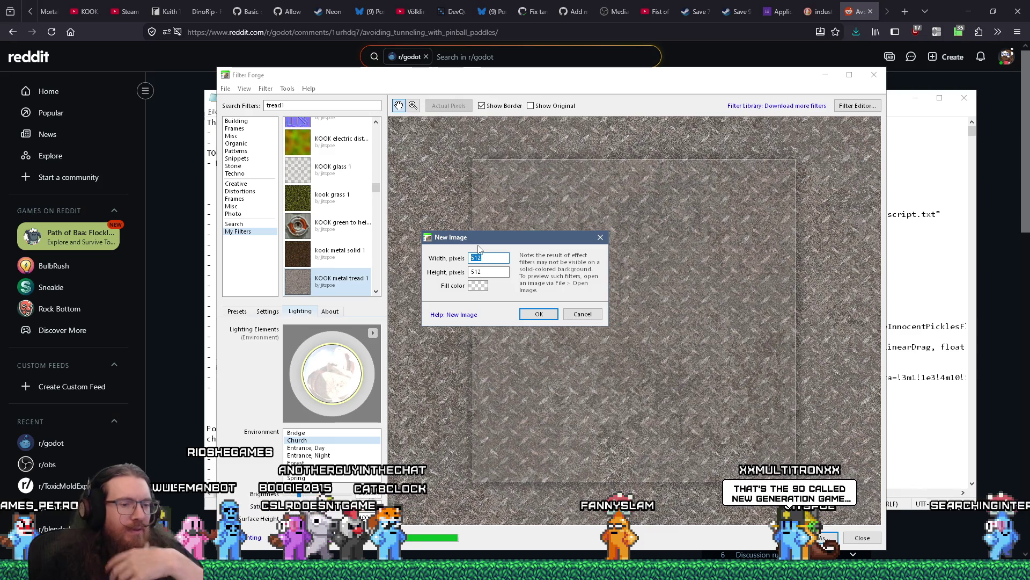
text(128)
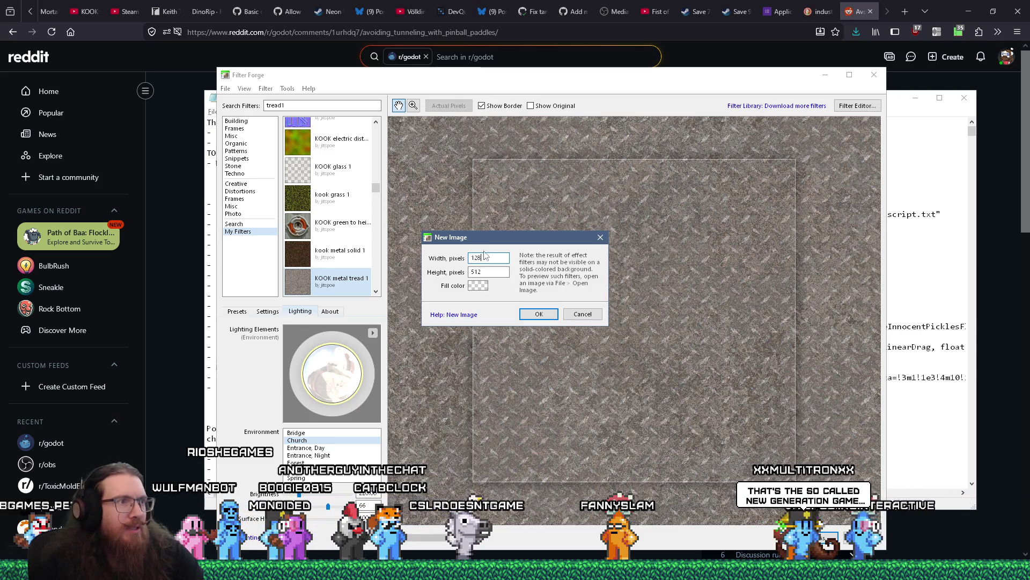
click(539, 314)
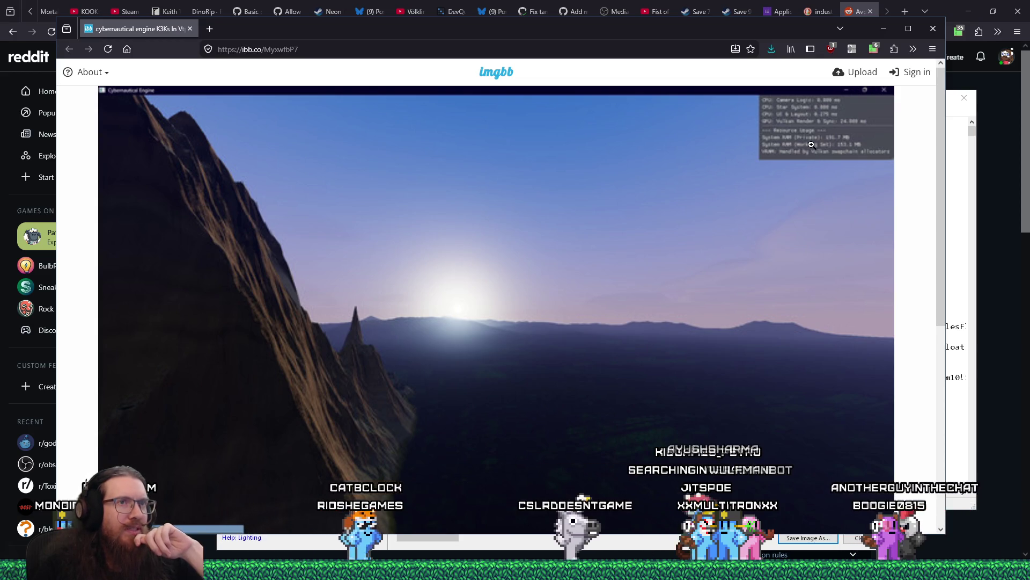
Step: Open the landscape screenshot in its own tab, then close that tab
right_click(798, 154)
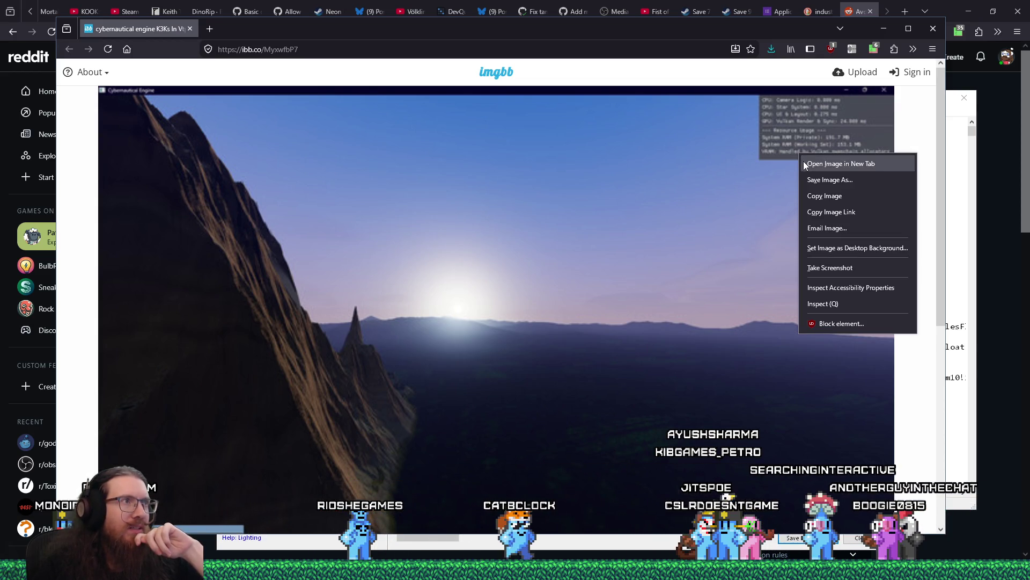
click(827, 164)
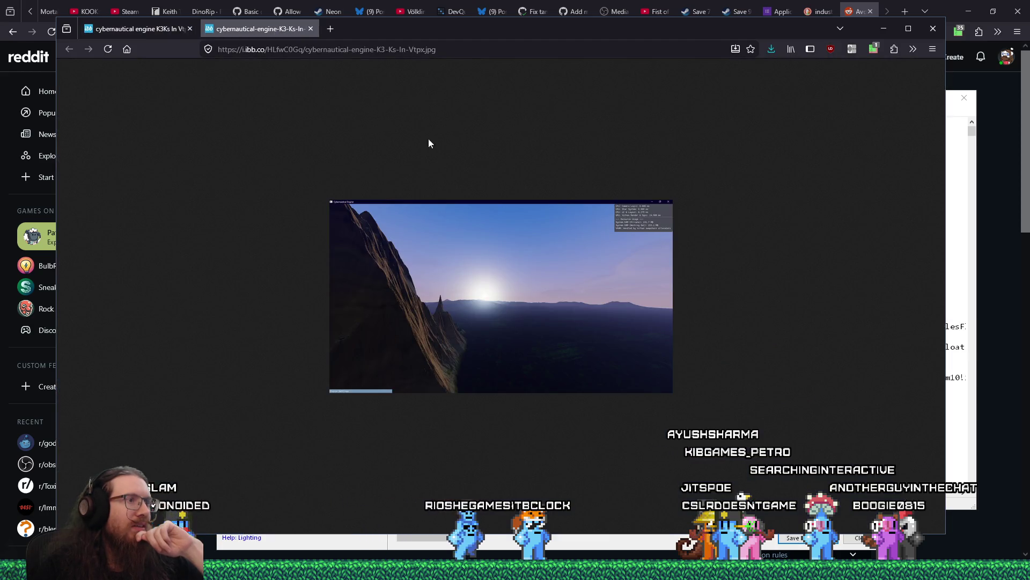
click(310, 28)
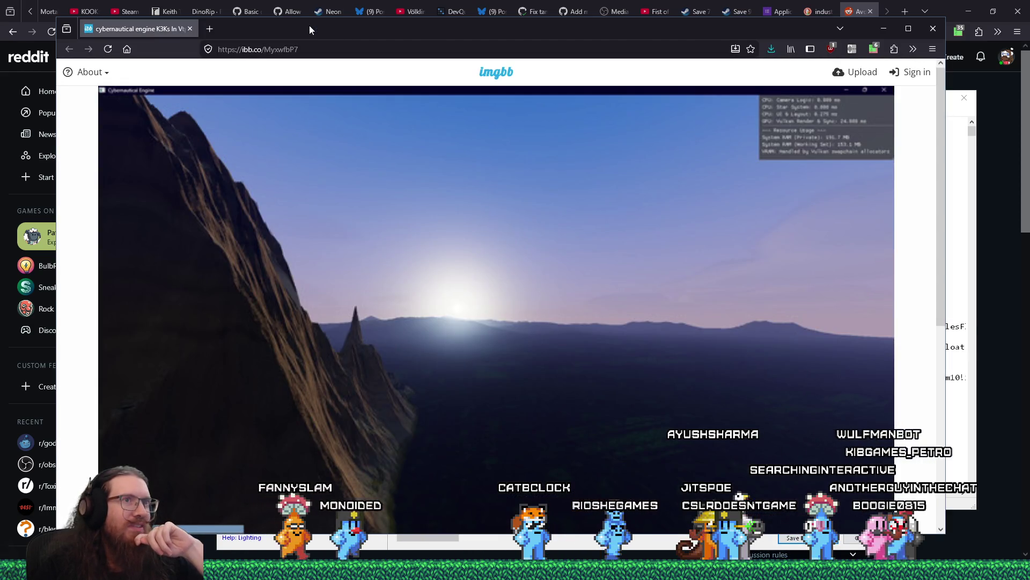
Step: Move aside and close the imgbb Firefox window to return to Filter Forge
scroll(436, 262, down, 2)
scroll(436, 265, up, 1)
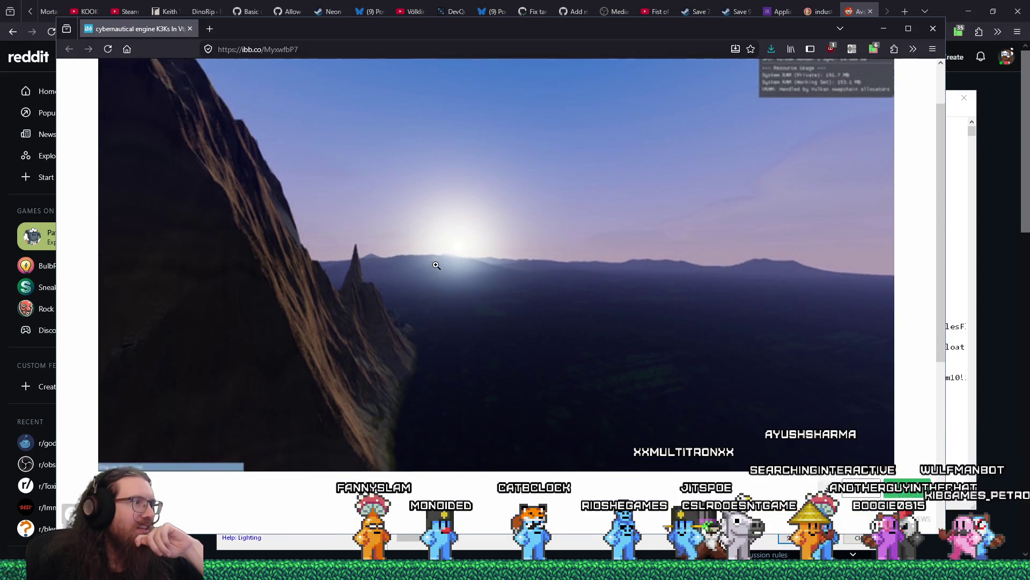
scroll(436, 265, up, 1)
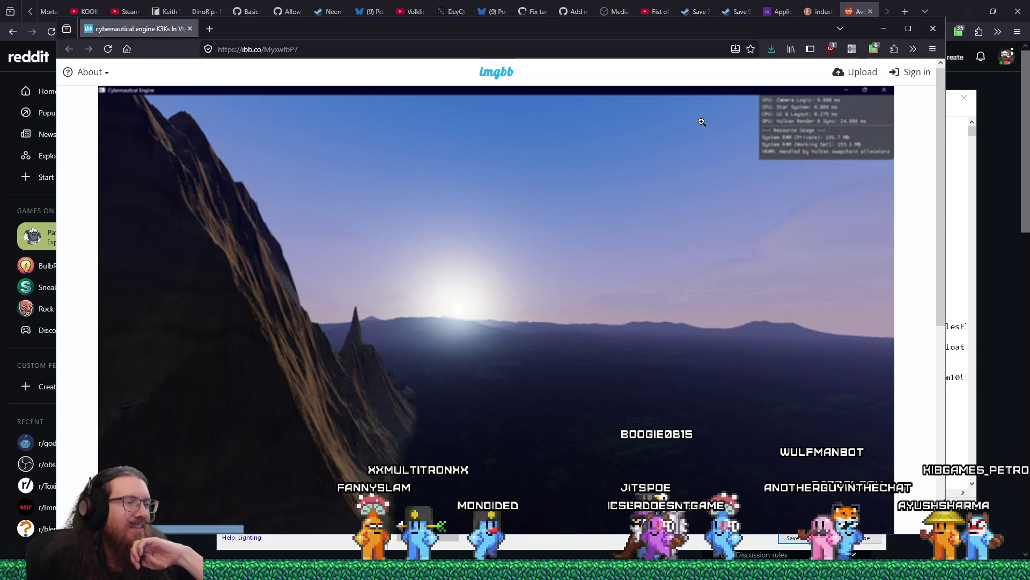
mouse_move(747, 30)
mouse_down()
mouse_move(777, 73)
mouse_move(646, 67)
mouse_up()
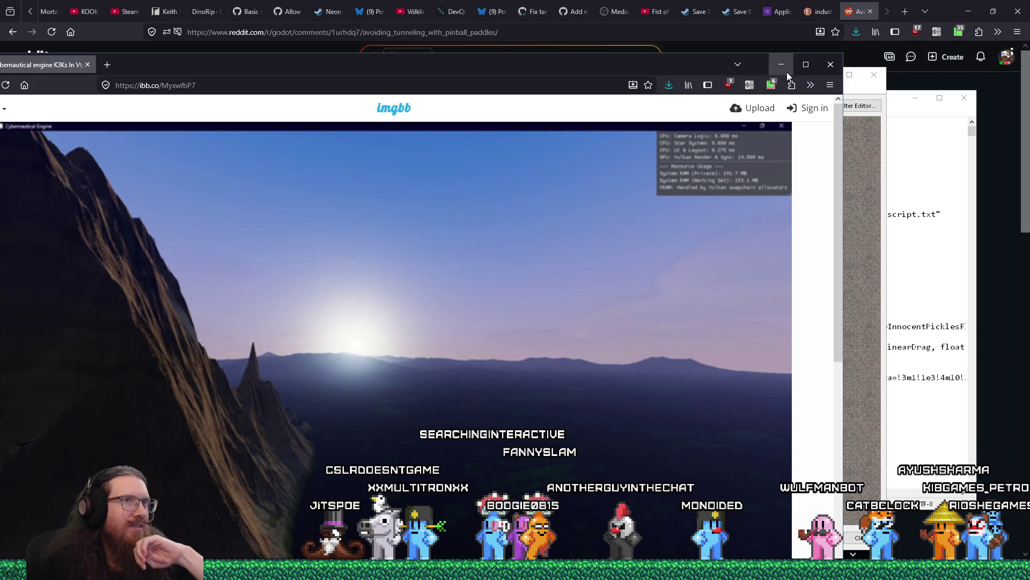
click(820, 68)
scroll(657, 311, up, 1)
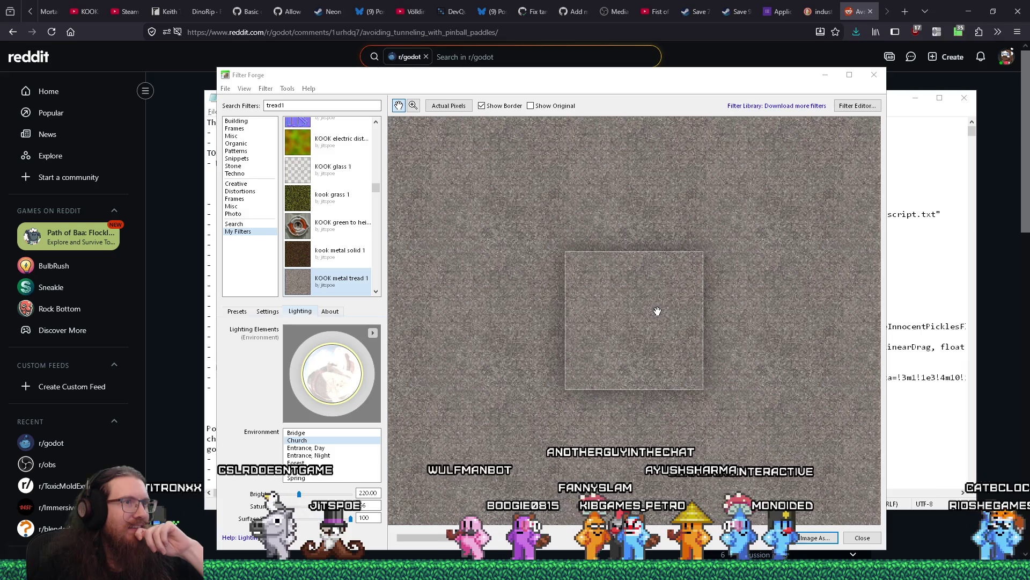
Step: From the Presets tab, set the filter's anti-aliasing to 9 samples
click(239, 312)
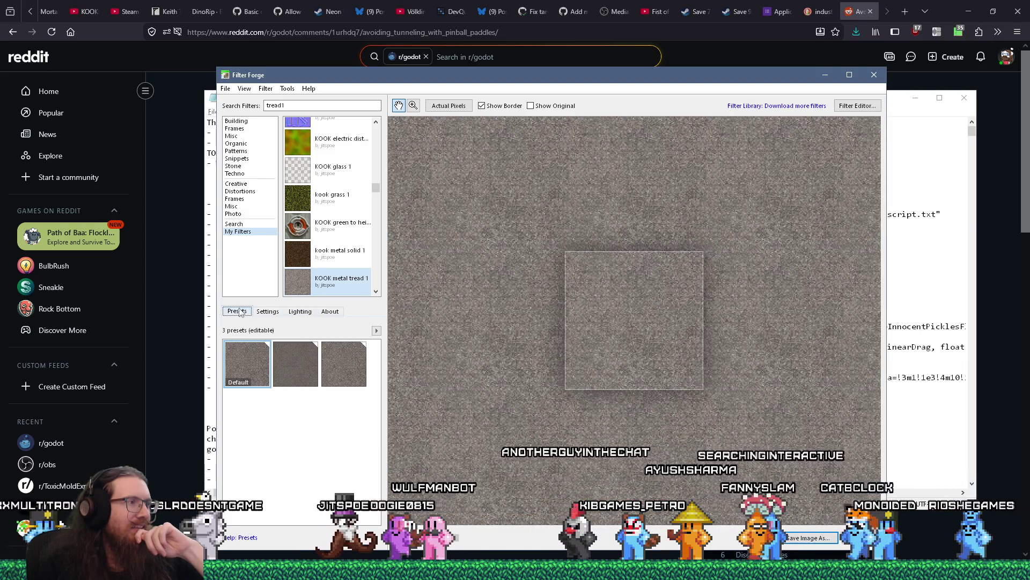
click(285, 90)
mouse_move(285, 203)
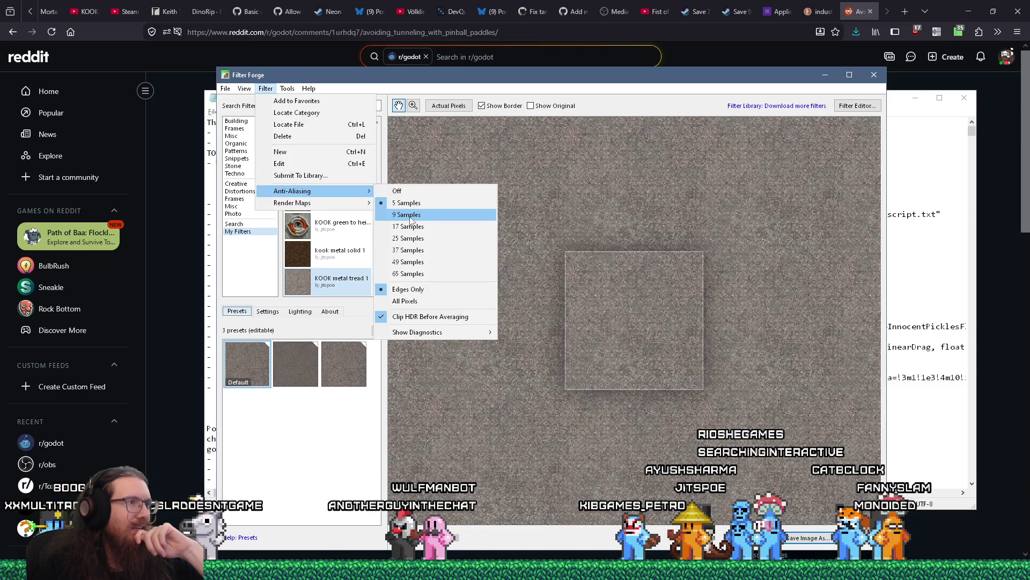
click(410, 216)
Step: Rotate the Church lighting environment for grainier, higher-contrast highlights on the tread render
scroll(577, 347, up, 1)
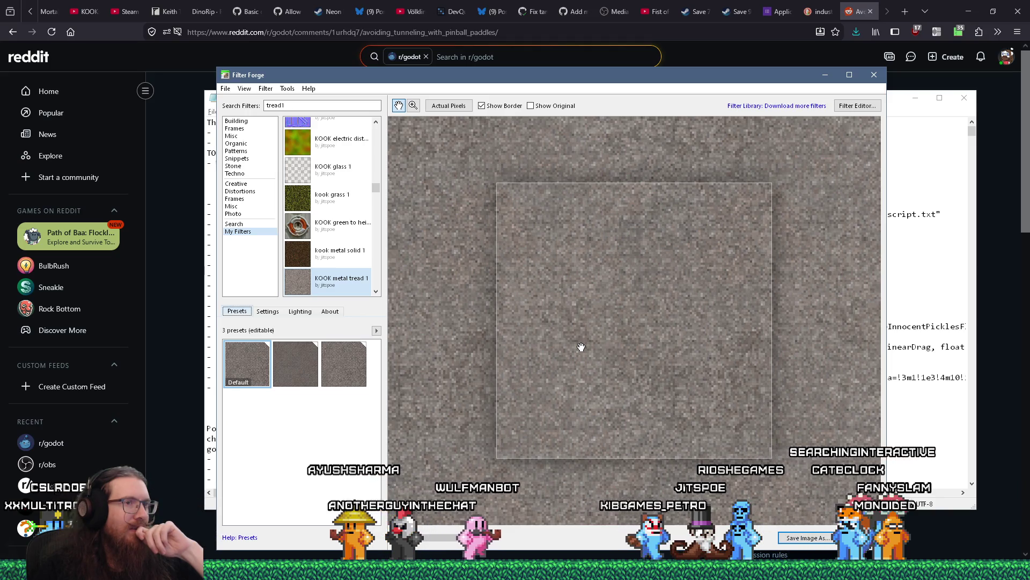
scroll(582, 348, down, 2)
scroll(582, 348, up, 1)
scroll(581, 348, down, 2)
scroll(582, 347, up, 2)
scroll(581, 347, down, 2)
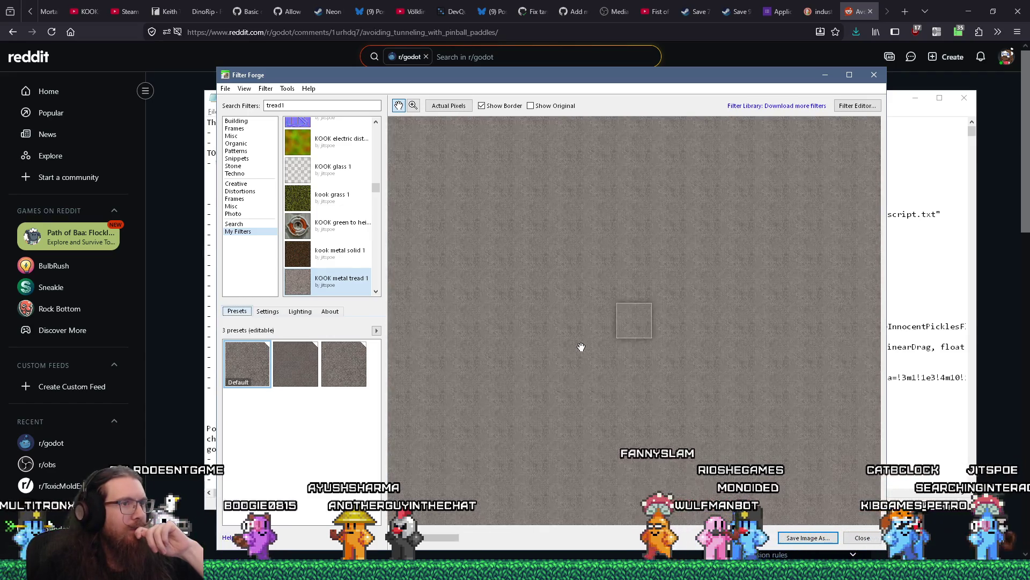
scroll(581, 347, up, 2)
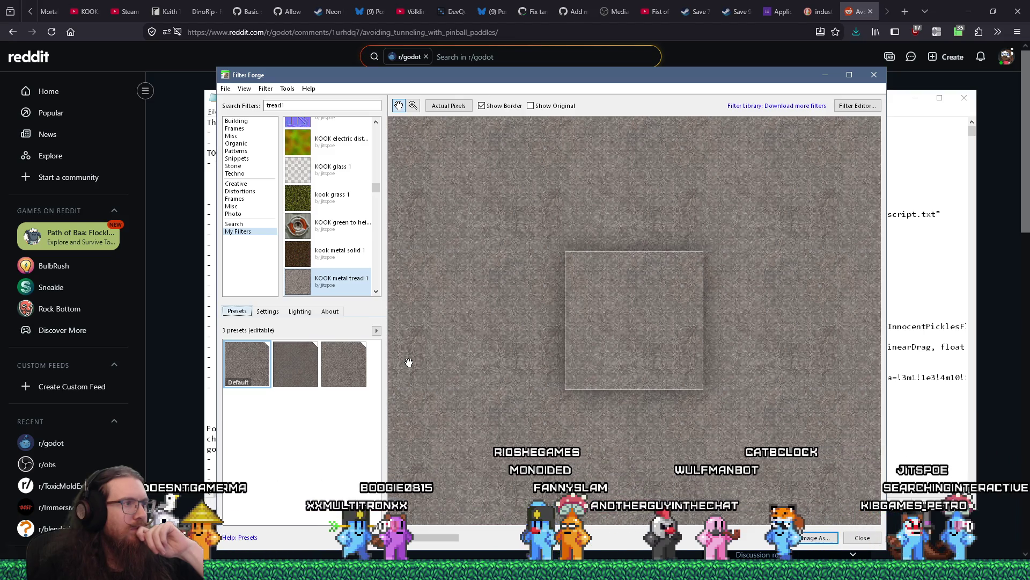
click(300, 311)
drag(335, 377, 337, 366)
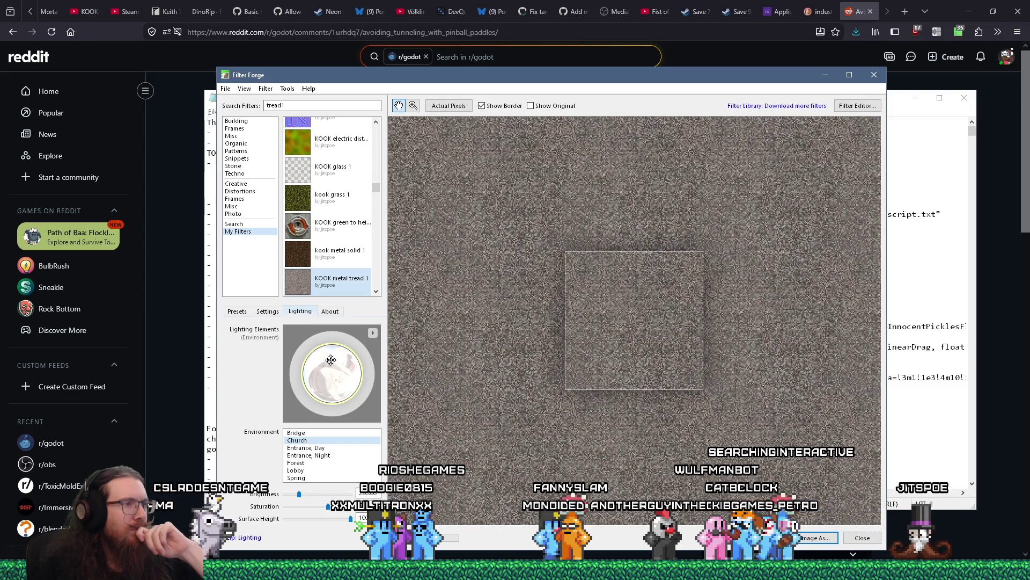
Step: Move from Lighting to the Settings tab and nudge the Variation slider
scroll(606, 351, up, 1)
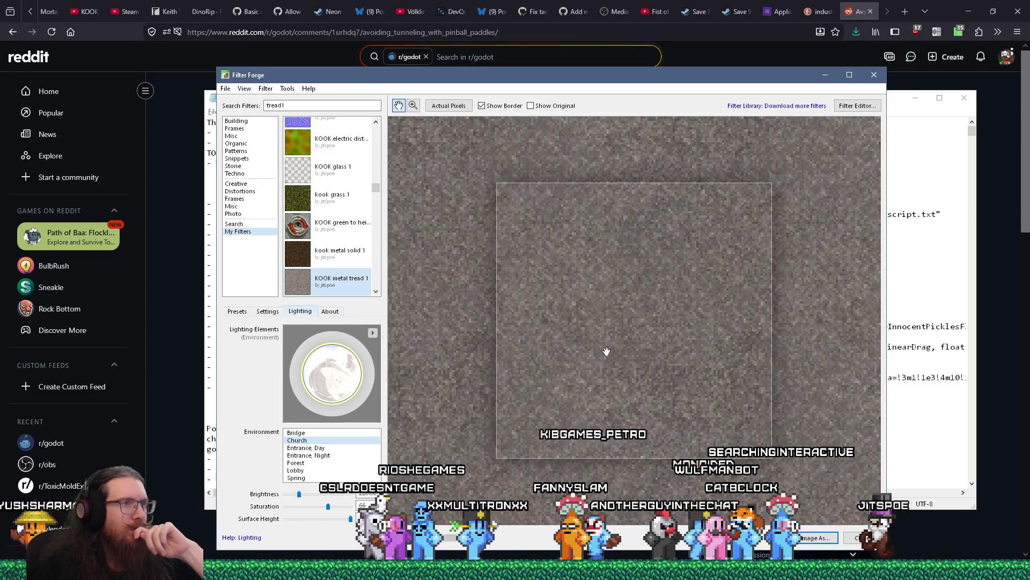
scroll(606, 351, down, 1)
scroll(606, 351, up, 1)
scroll(606, 351, down, 1)
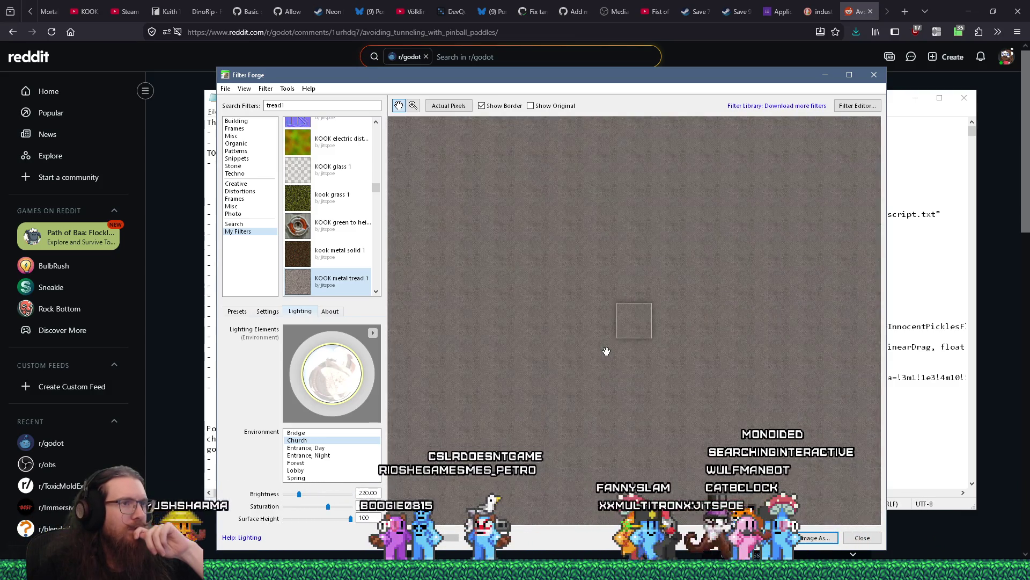
scroll(606, 351, up, 1)
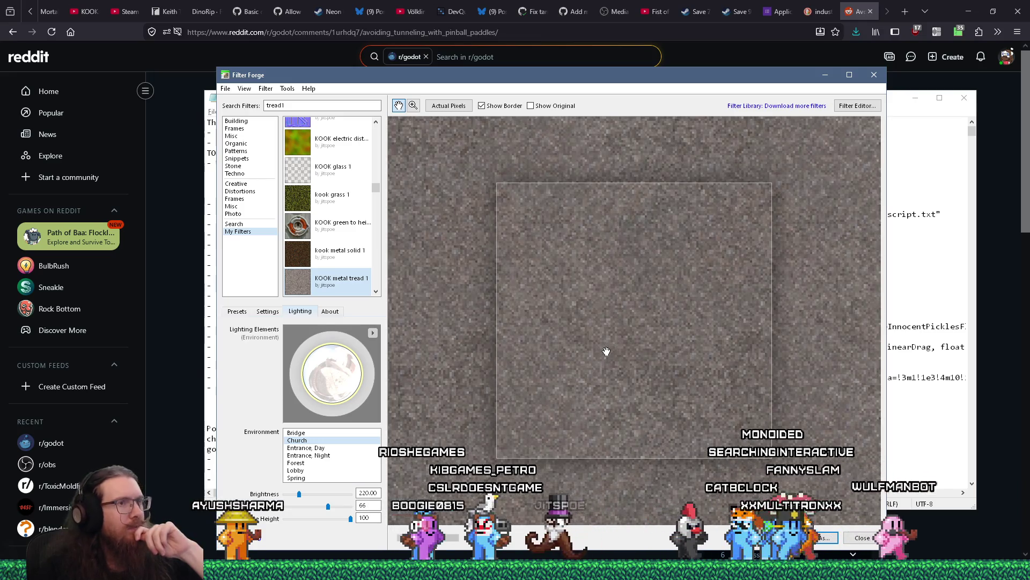
scroll(606, 351, down, 2)
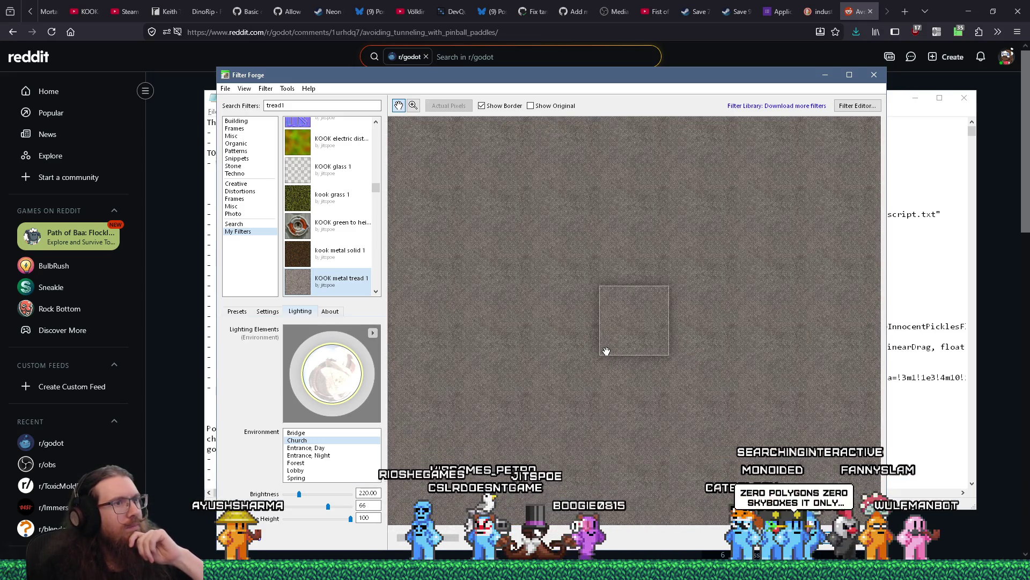
scroll(606, 351, up, 2)
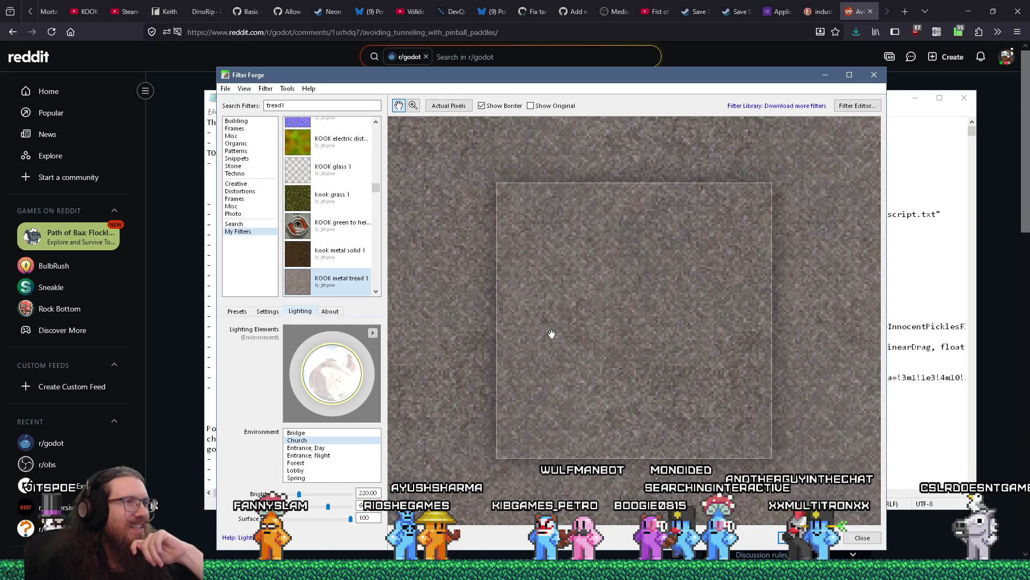
scroll(552, 335, down, 2)
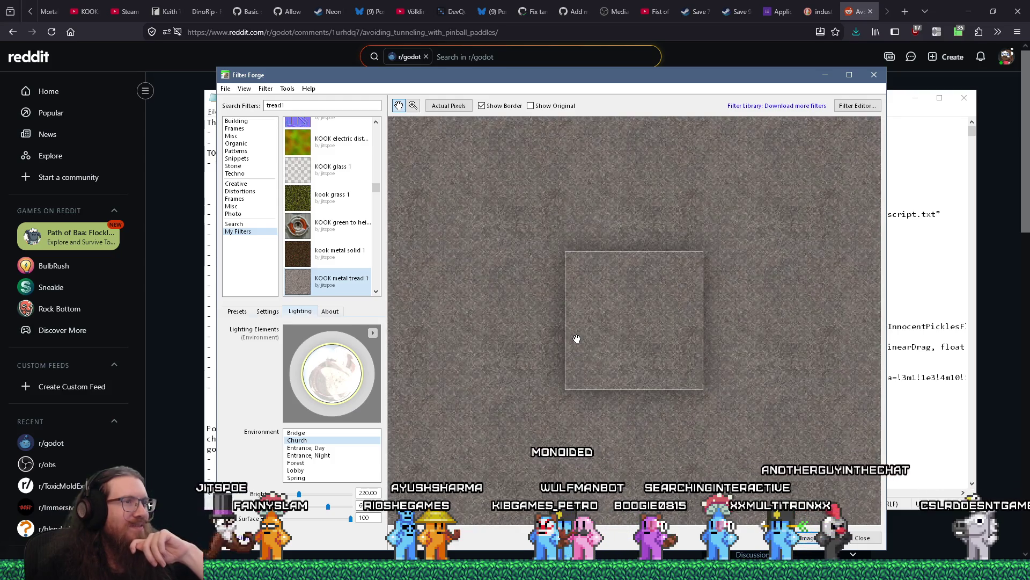
click(236, 312)
click(275, 312)
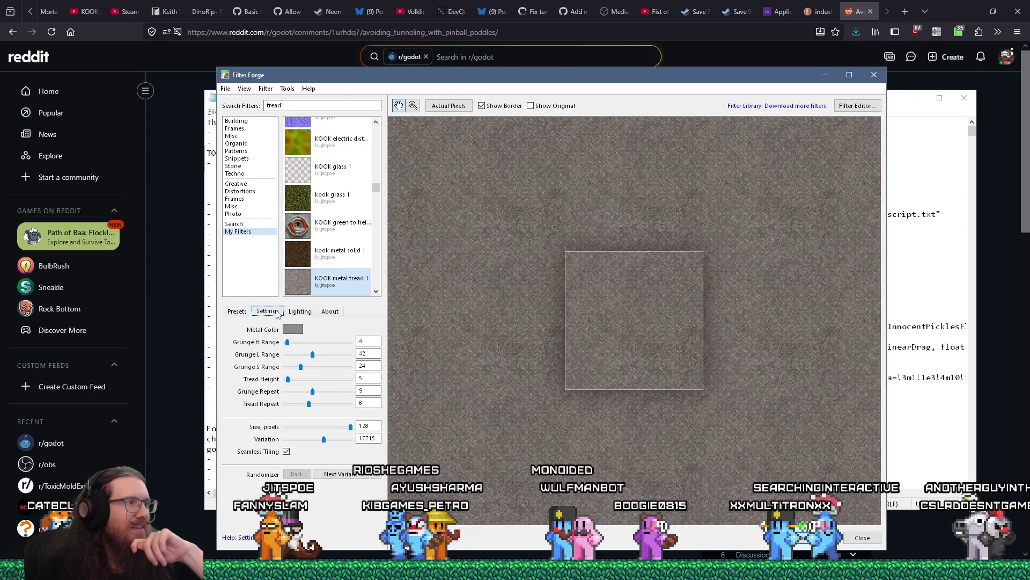
drag(324, 442, 323, 440)
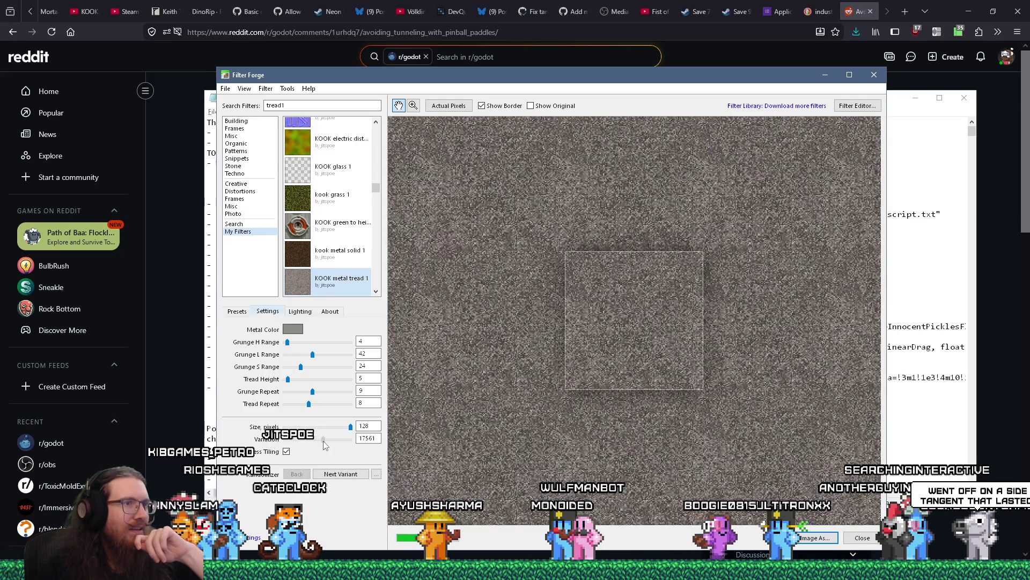
Step: Bring the Variation seed down to 16830, glance at Presets, then return to Settings
scroll(603, 422, down, 4)
scroll(603, 422, up, 3)
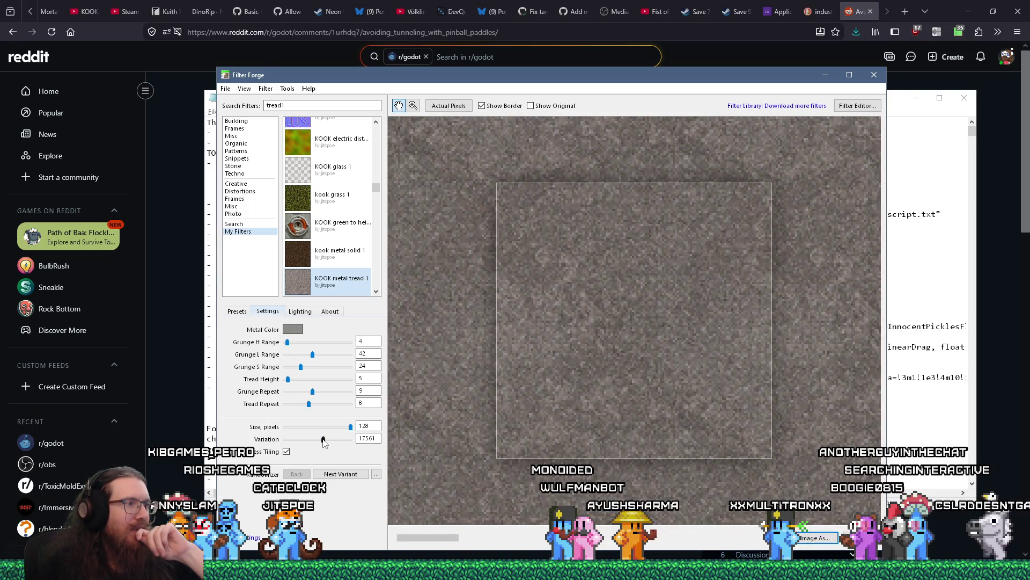
drag(322, 439, 321, 439)
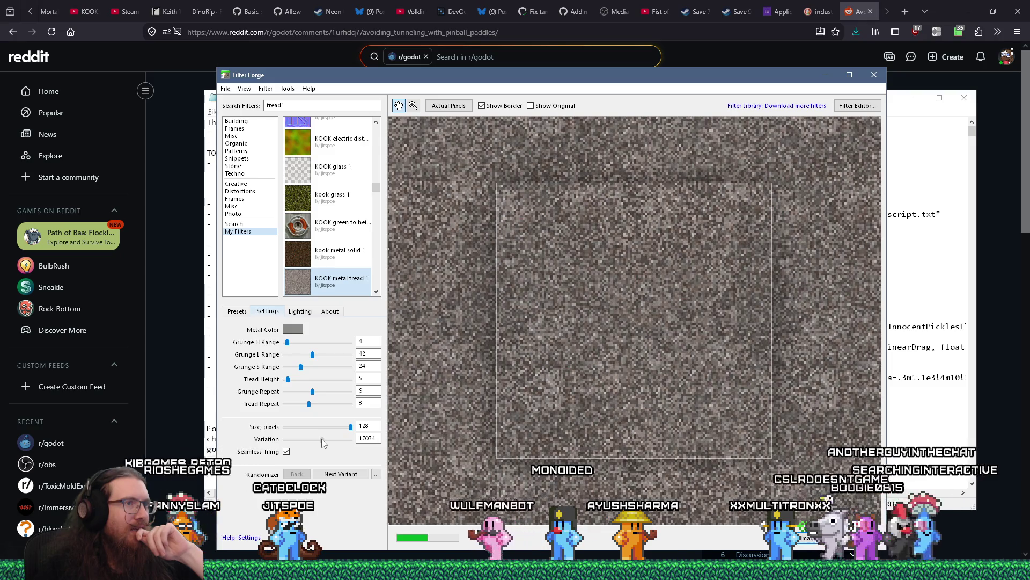
scroll(581, 410, down, 3)
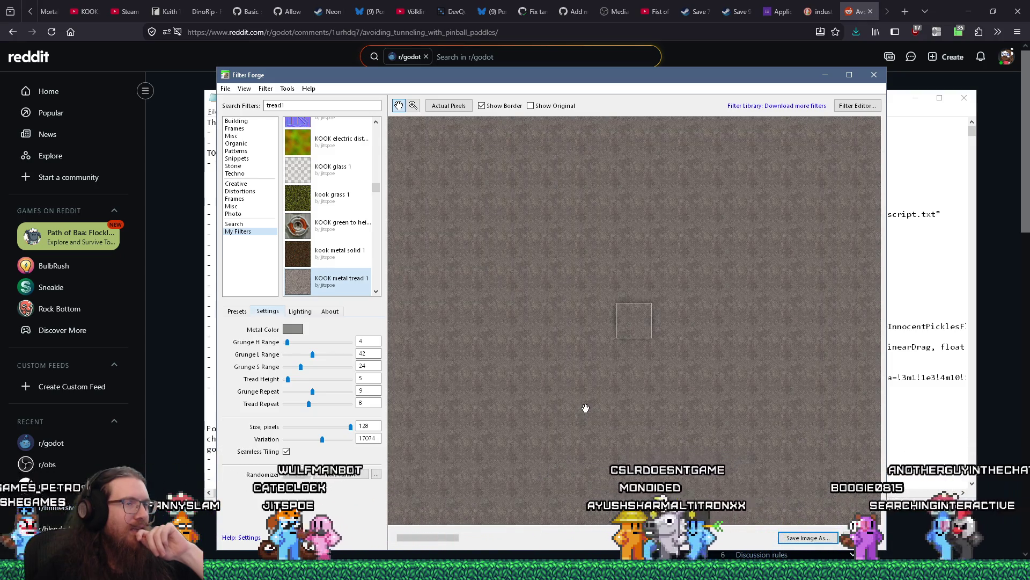
scroll(601, 402, up, 2)
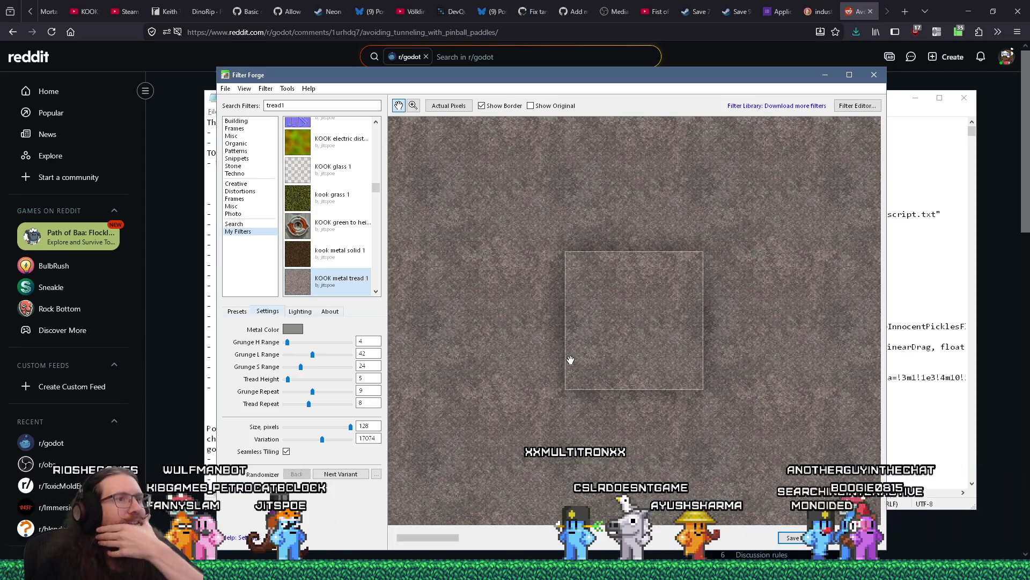
scroll(599, 382, up, 1)
scroll(555, 390, down, 1)
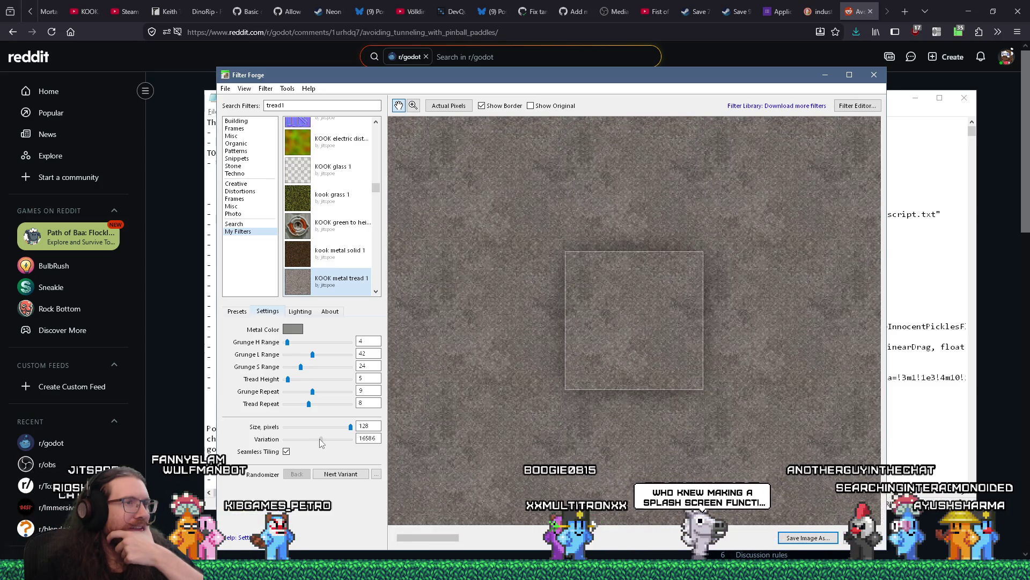
click(320, 439)
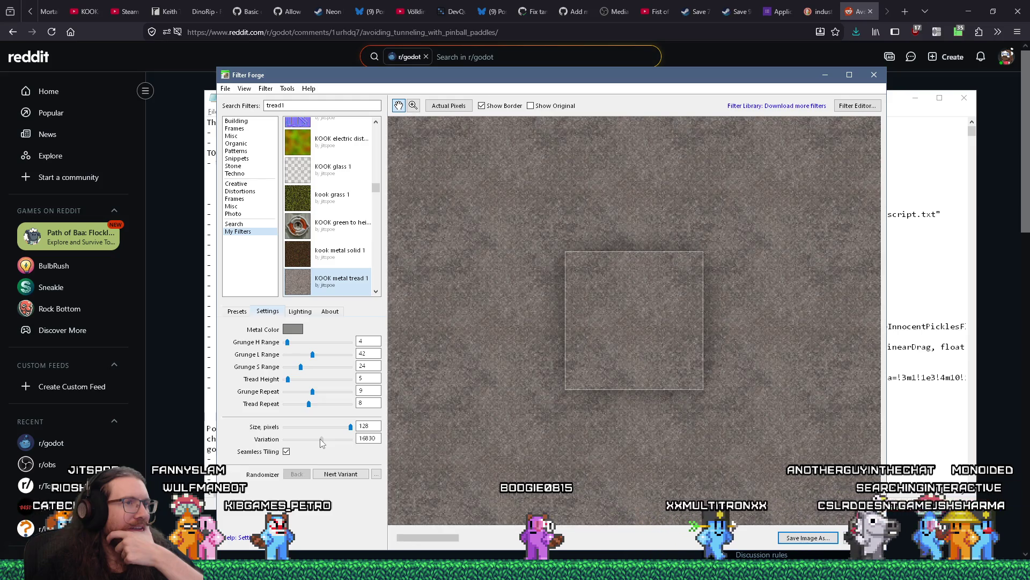
click(245, 315)
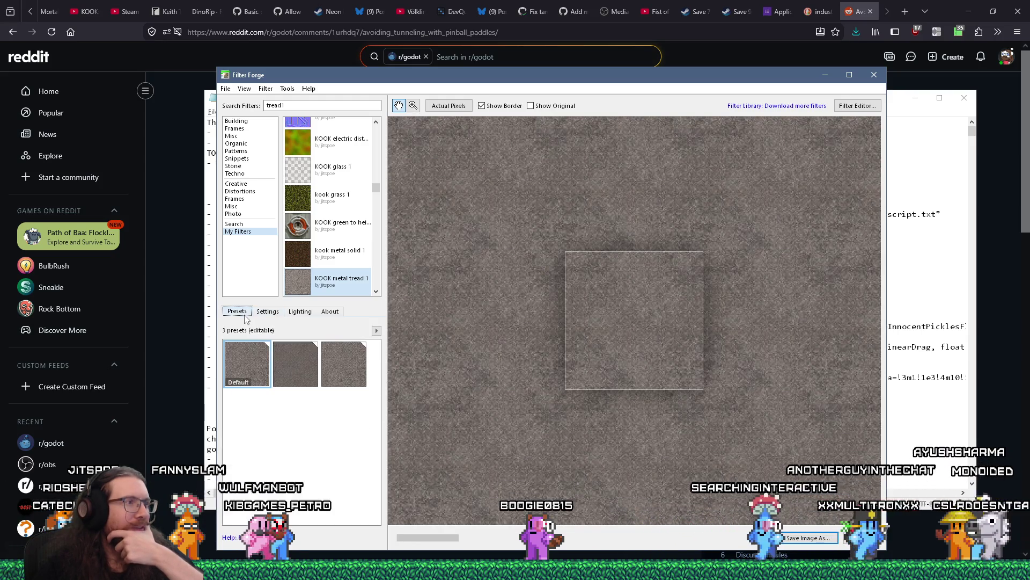
click(268, 312)
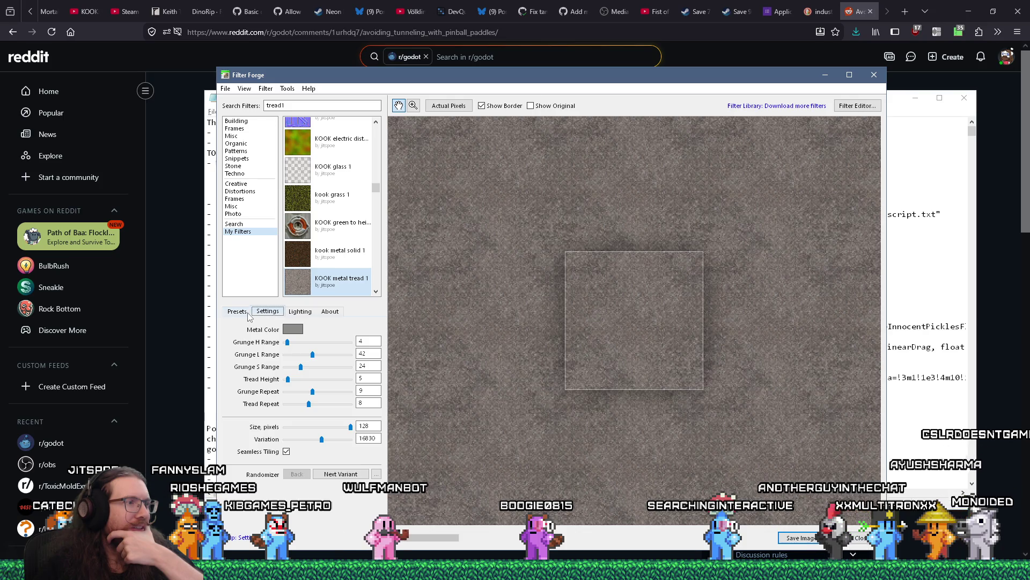
click(225, 88)
click(232, 111)
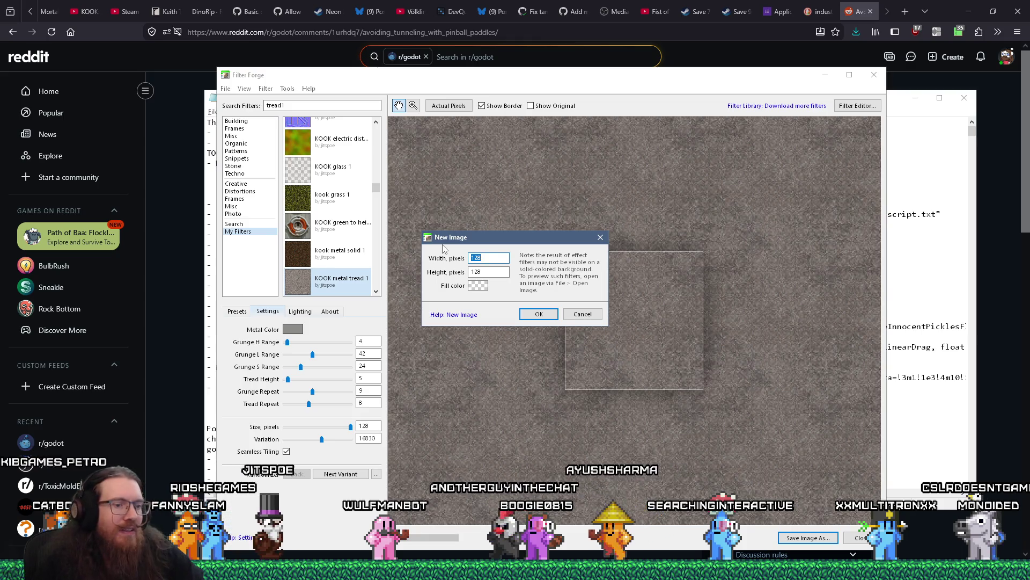
text(256)
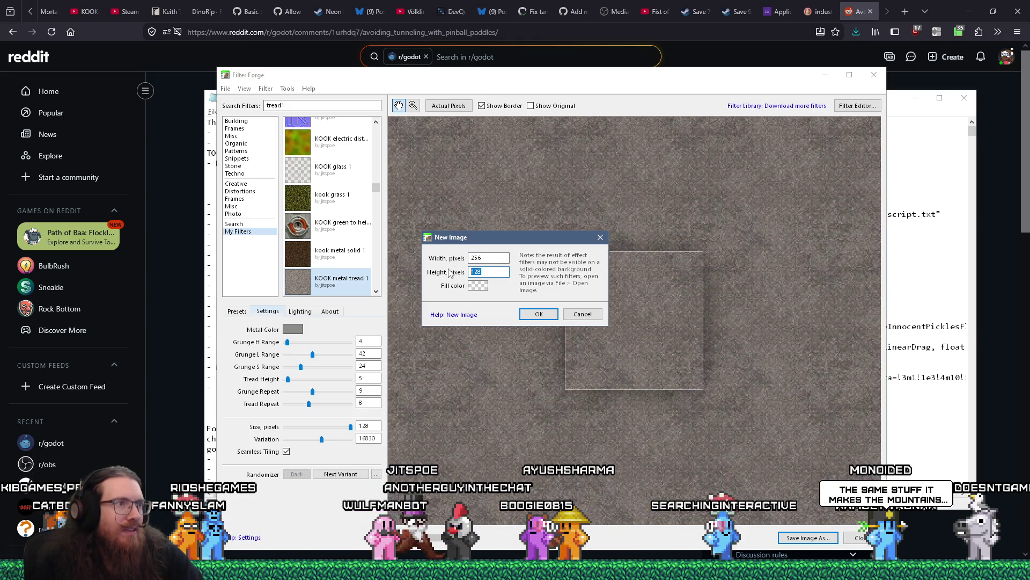
click(538, 314)
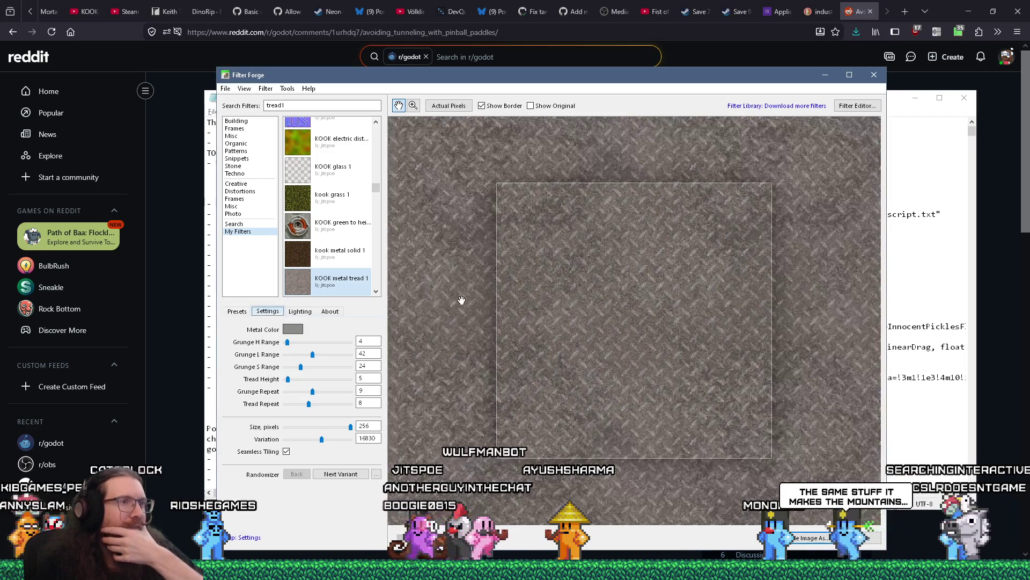
double_click(367, 425)
text(128)
key(Return)
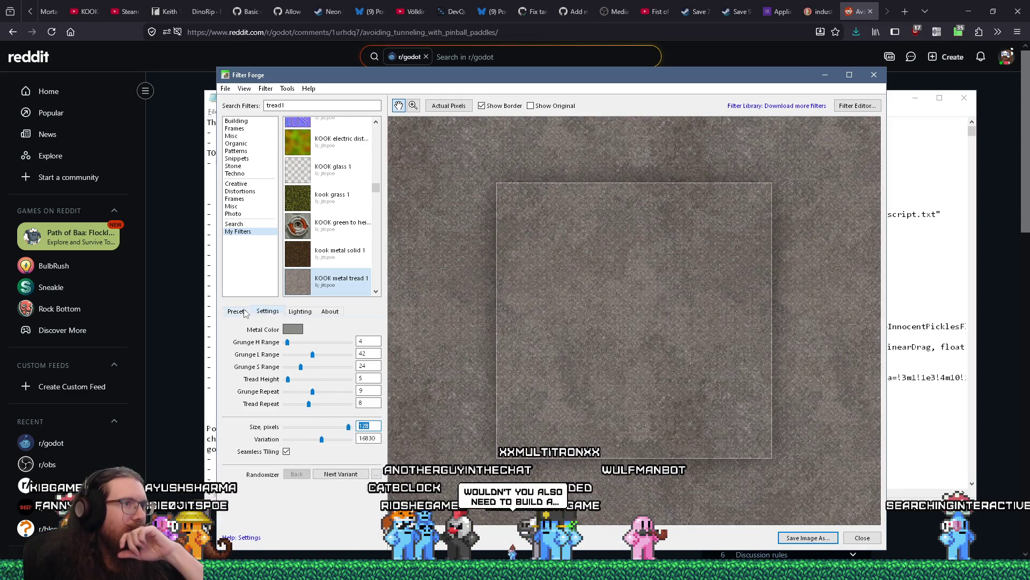
click(237, 311)
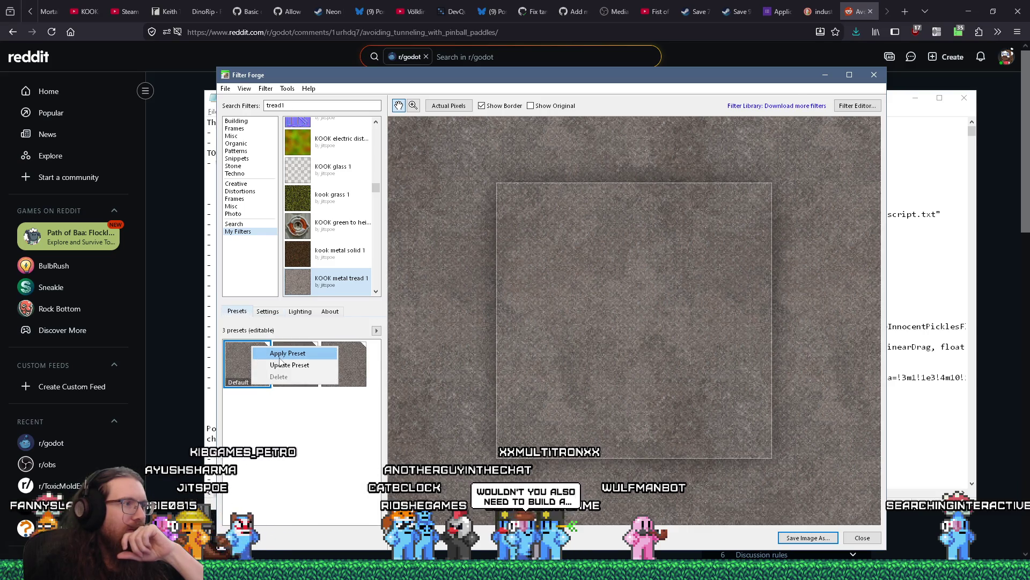
scroll(517, 354, down, 2)
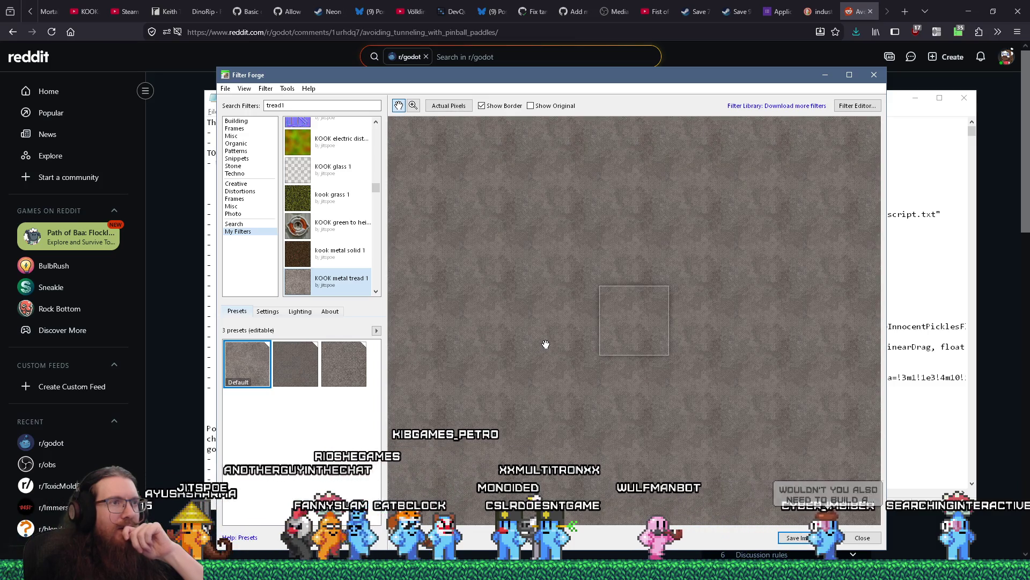
scroll(632, 327, up, 1)
scroll(632, 327, down, 2)
scroll(632, 327, up, 3)
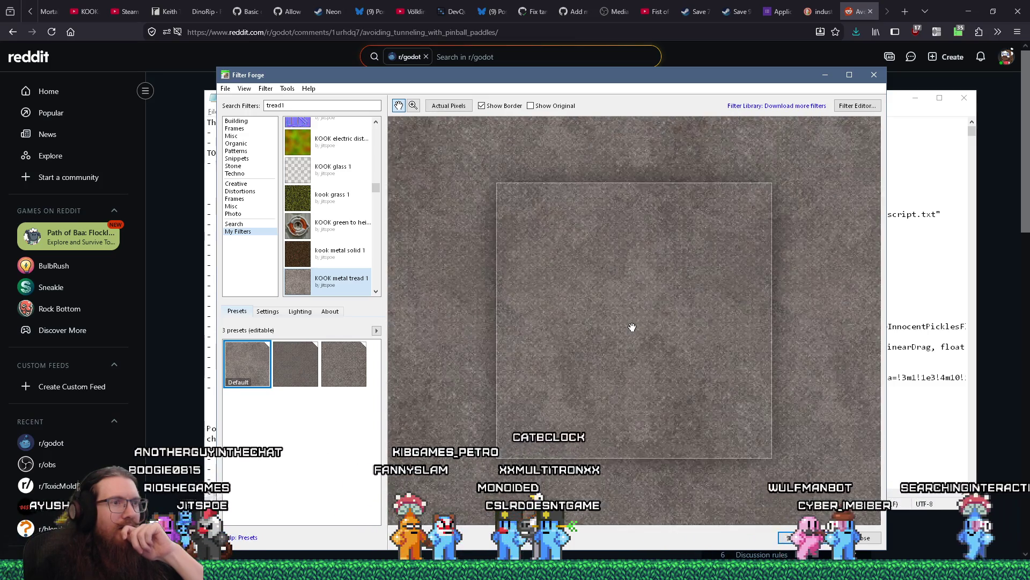
scroll(600, 332, down, 2)
scroll(601, 332, up, 3)
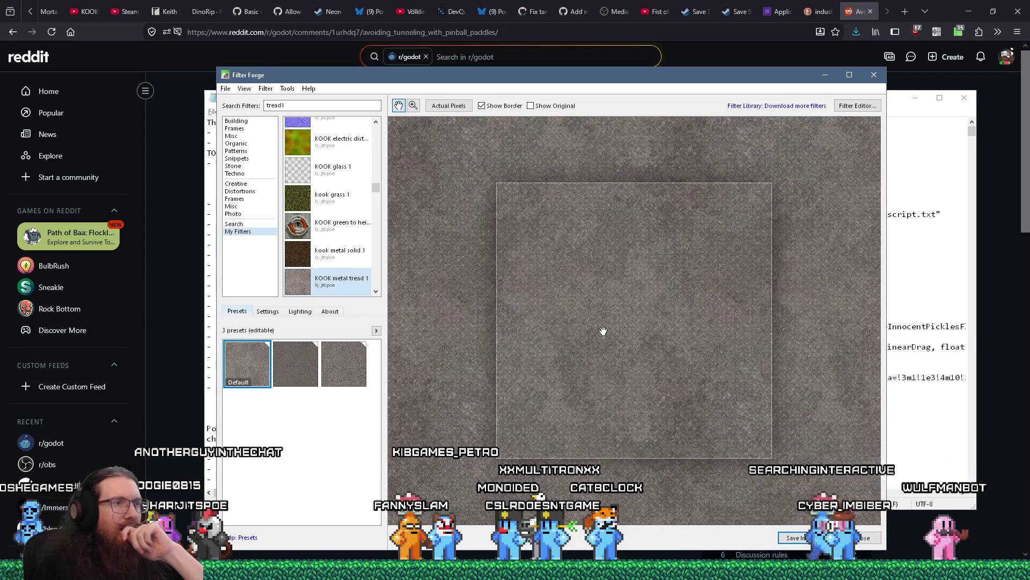
scroll(603, 331, down, 1)
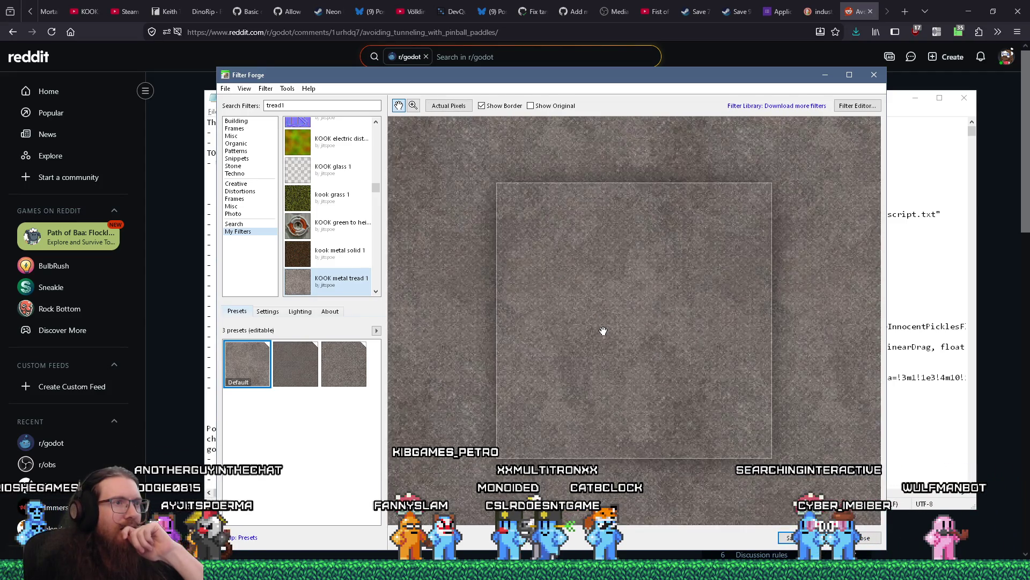
click(269, 312)
scroll(547, 405, down, 2)
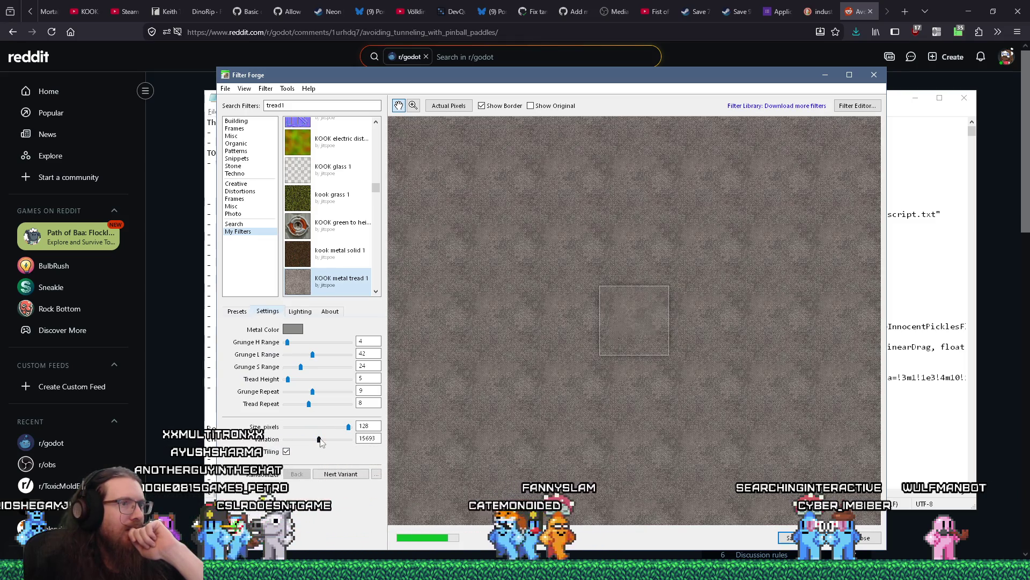
drag(323, 438, 324, 438)
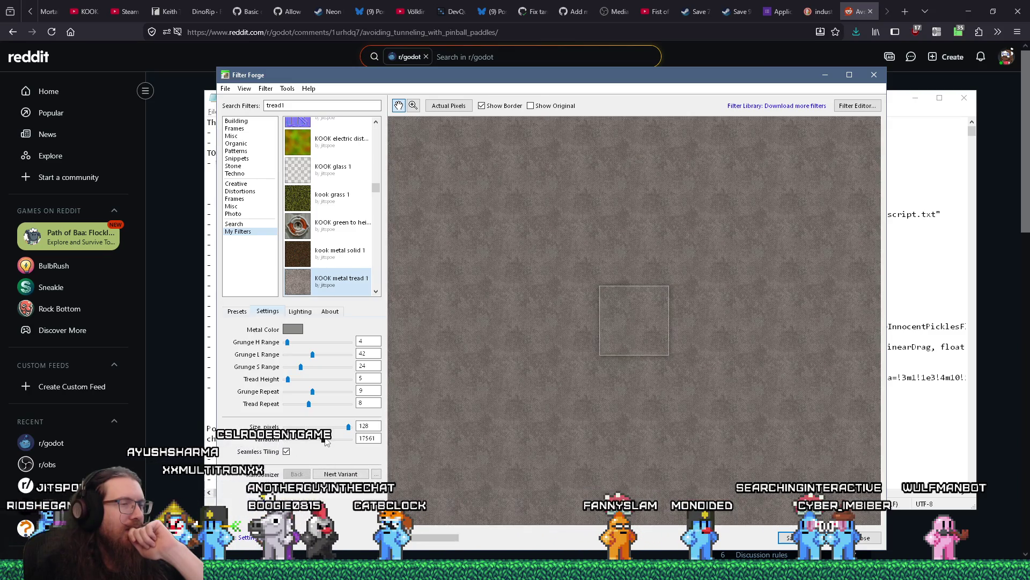
scroll(646, 313, up, 3)
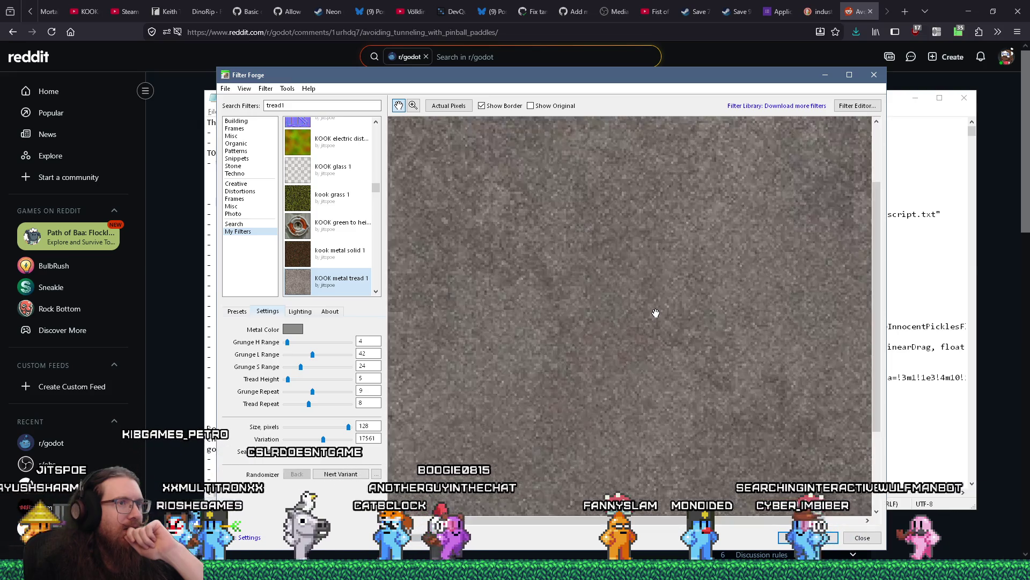
scroll(656, 313, down, 2)
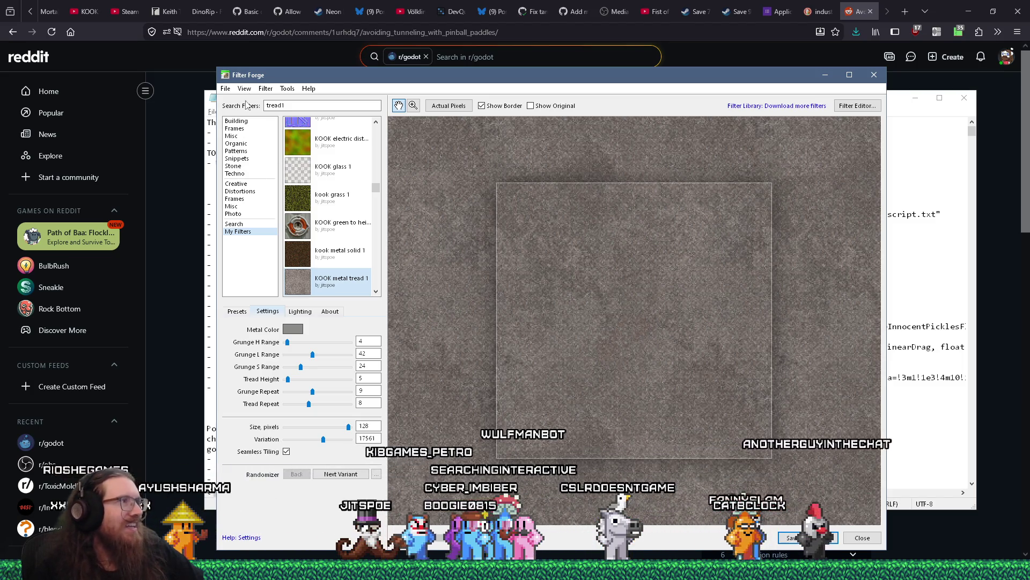
click(226, 88)
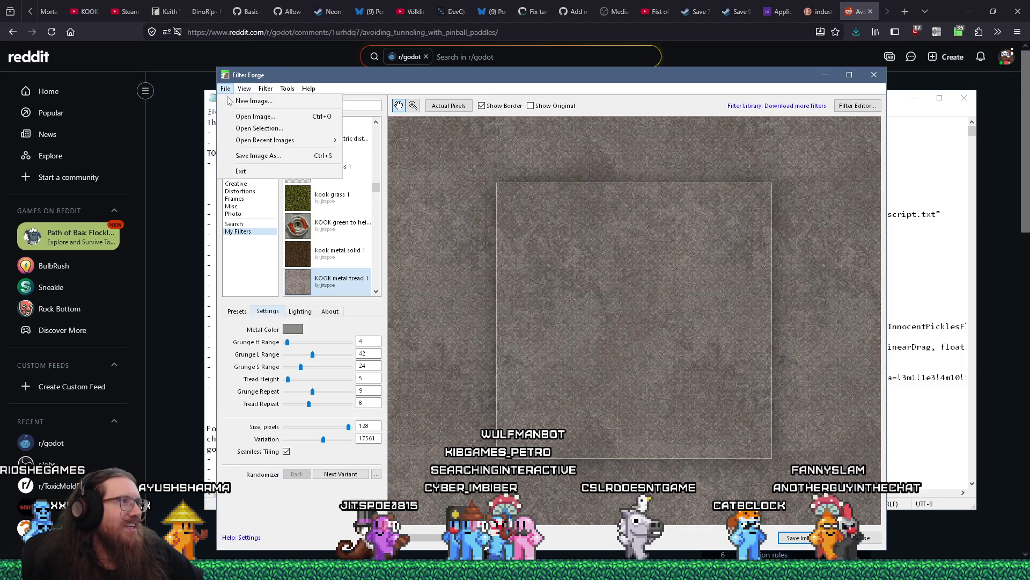
Step: In Save Image As, move from the stone folder to the textures metal folder
click(243, 156)
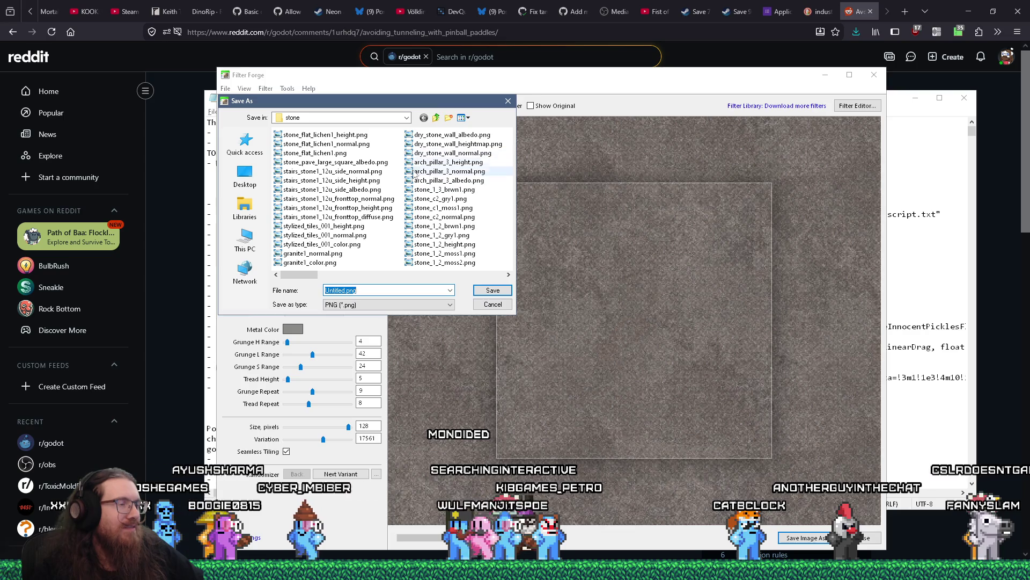
click(437, 118)
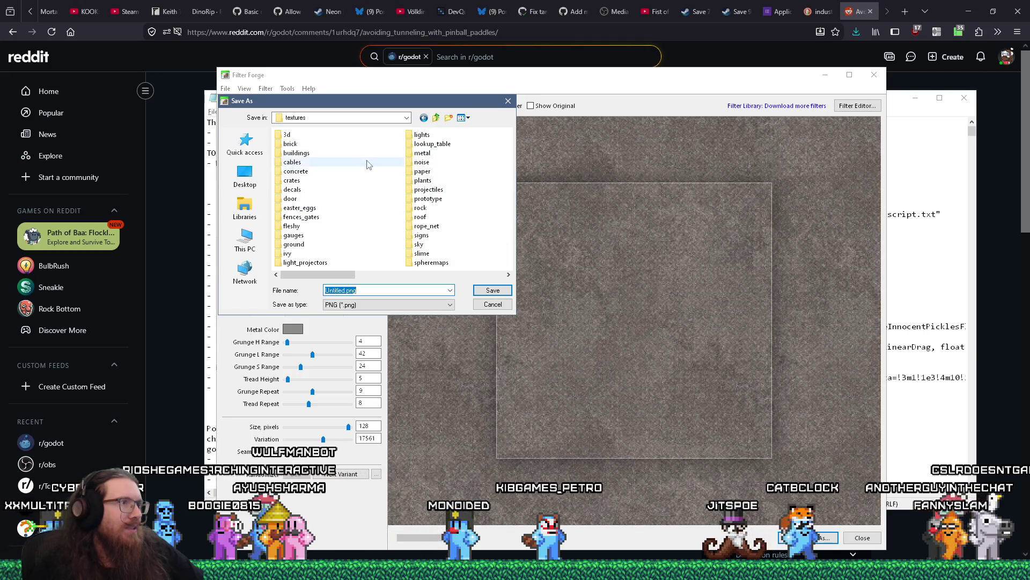
double_click(421, 154)
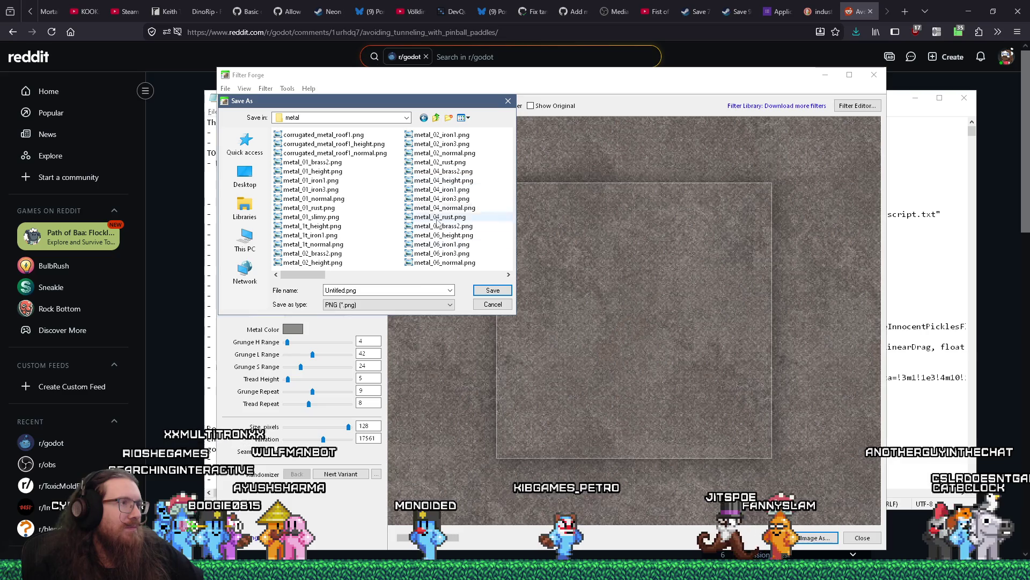
mouse_move(383, 101)
mouse_down()
mouse_move(510, 202)
mouse_move(554, 253)
mouse_up()
Step: Save the image as metal_tread1.png, accepting the 8-bit PNG options
click(516, 442)
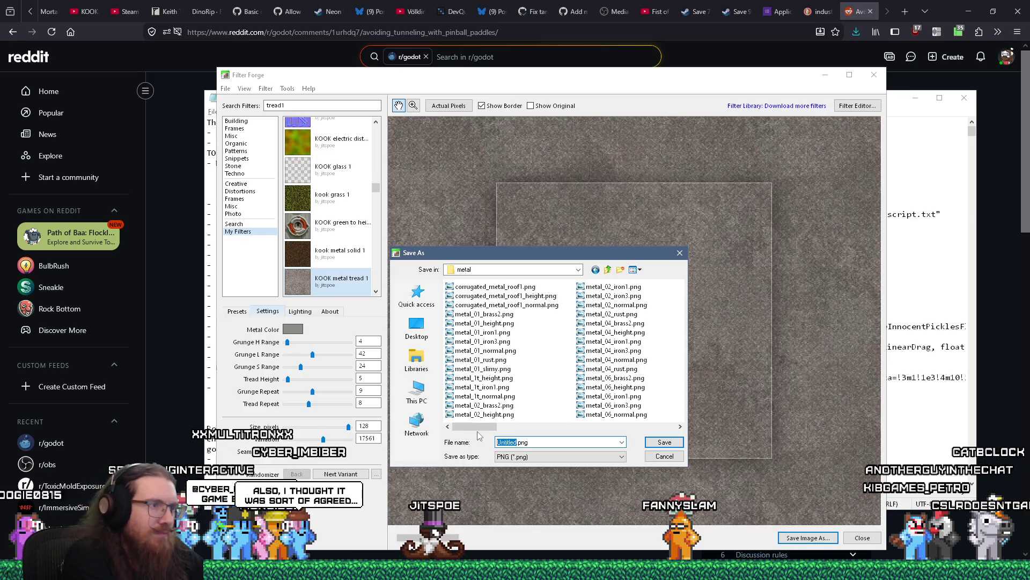
text(metal_tread1)
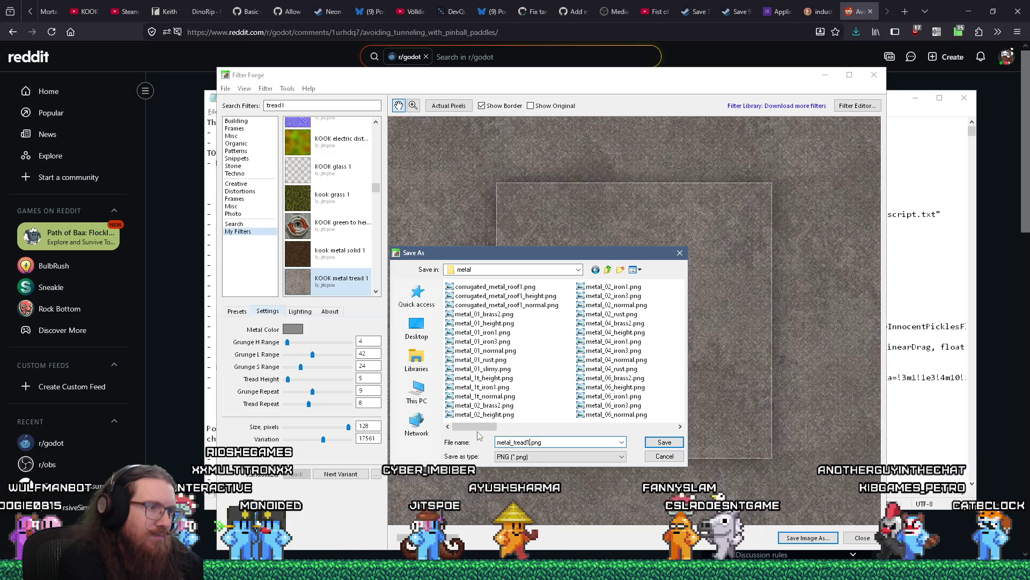
key(Return)
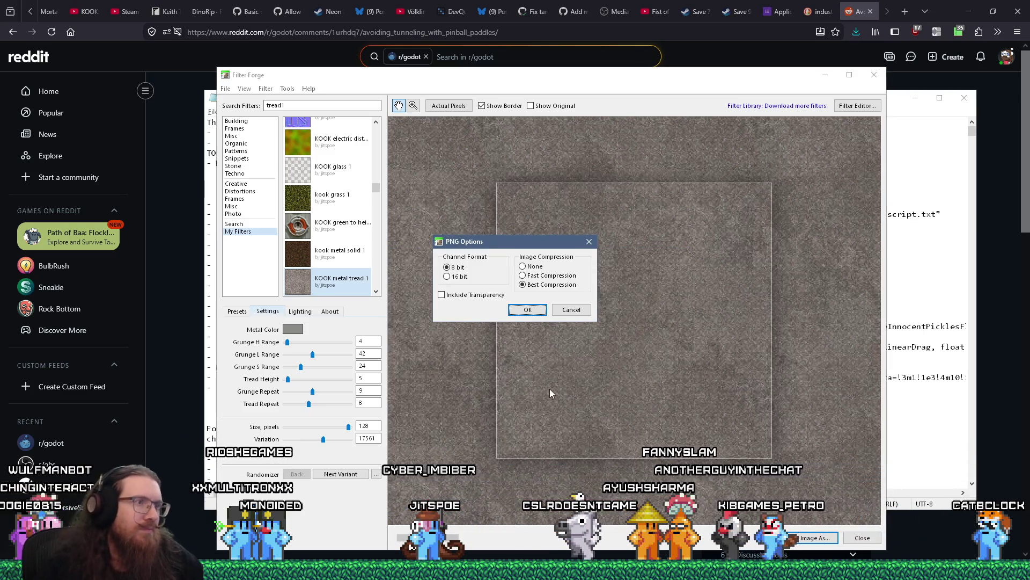
click(525, 311)
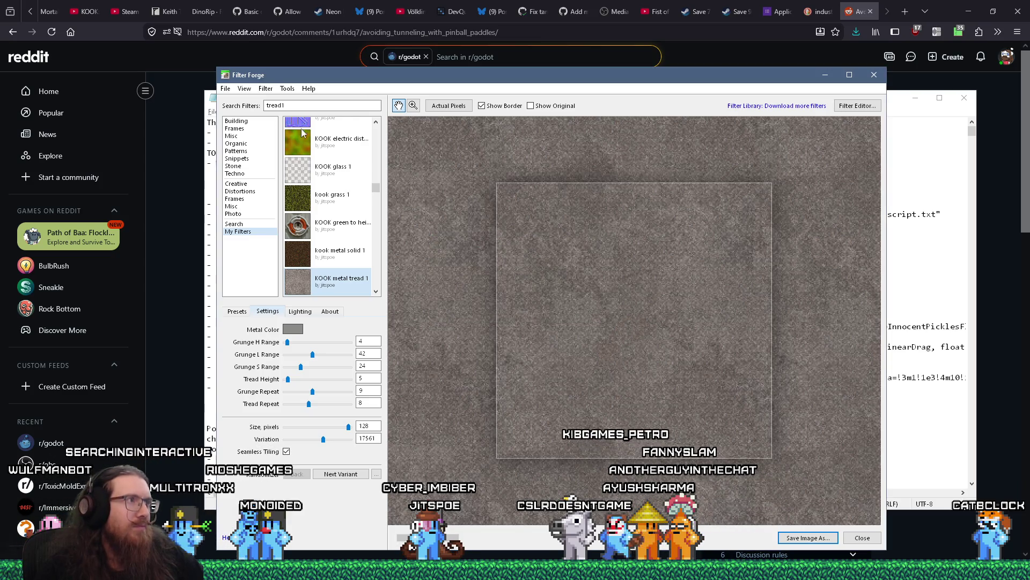
click(265, 89)
Step: Render the normal map and save it as a PNG with a _norm suffix
mouse_move(301, 203)
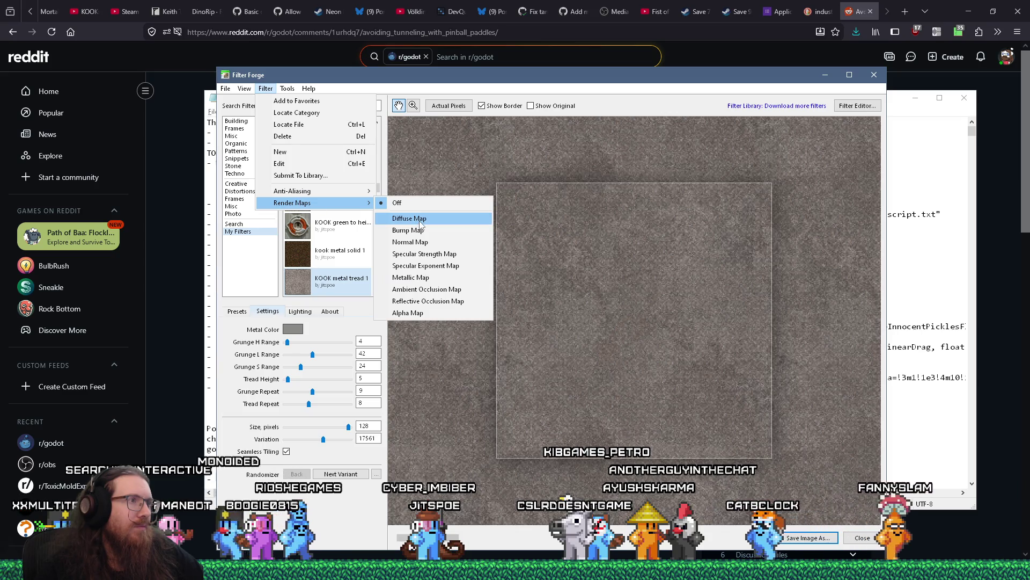
click(423, 242)
scroll(562, 273, up, 2)
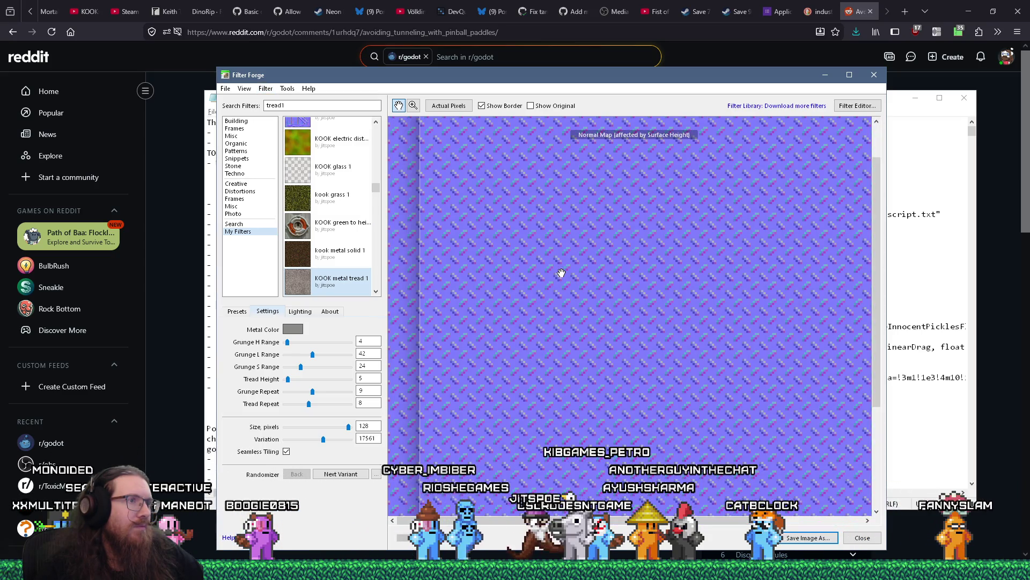
scroll(561, 273, down, 2)
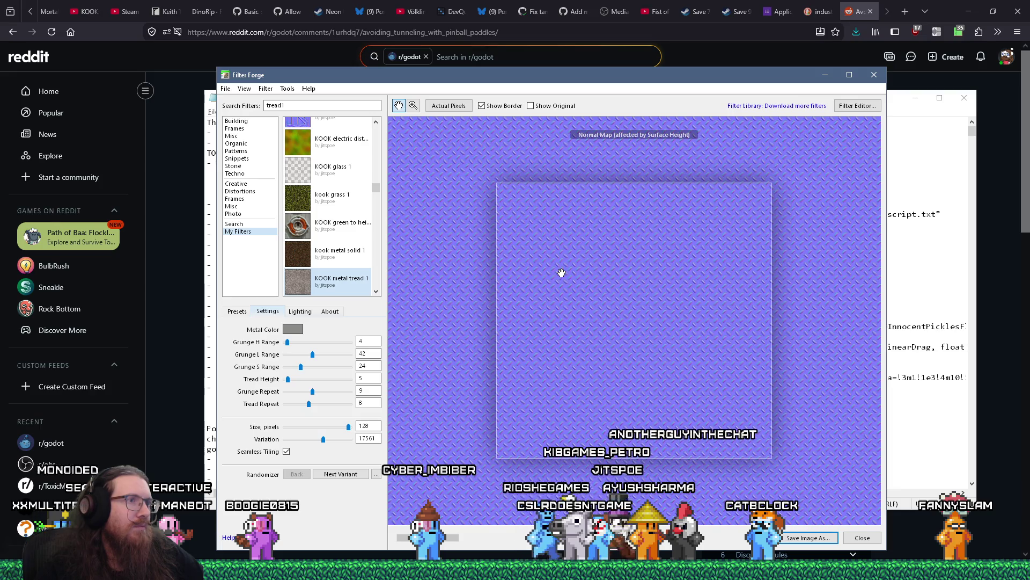
click(226, 88)
click(248, 156)
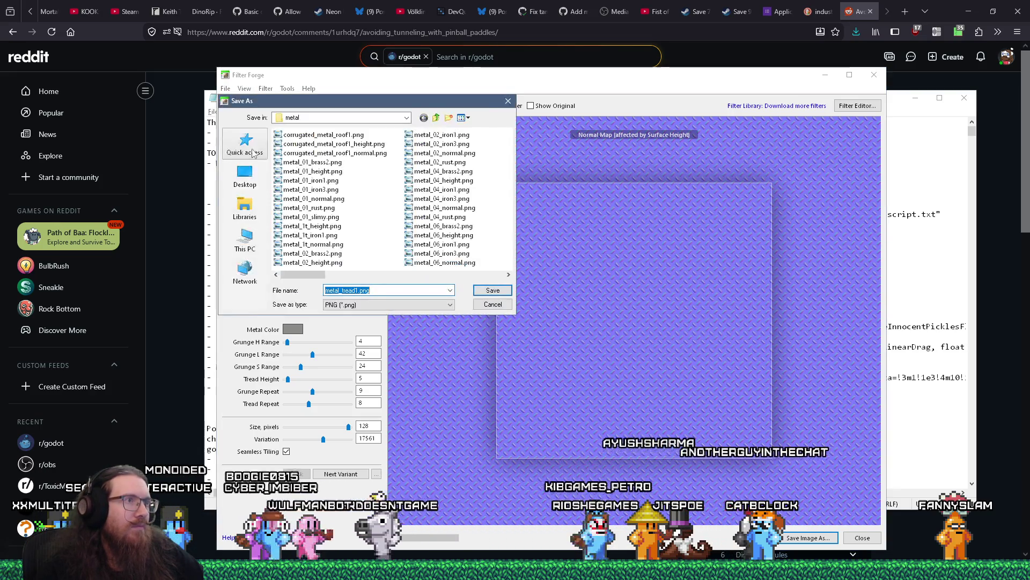
key(Right)
key(Left)
key(Left)
key(Left)
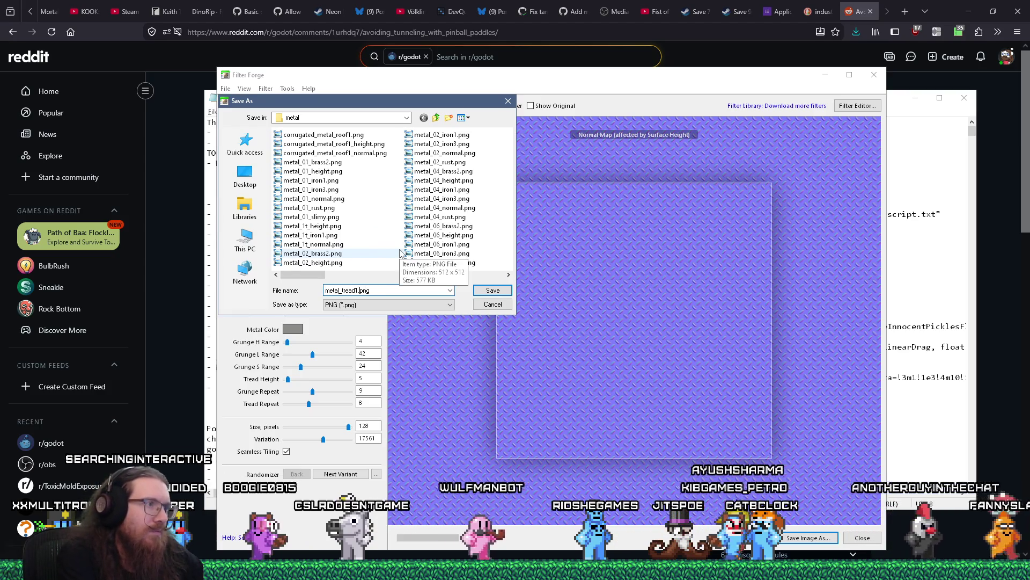
text(_norm)
key(Return)
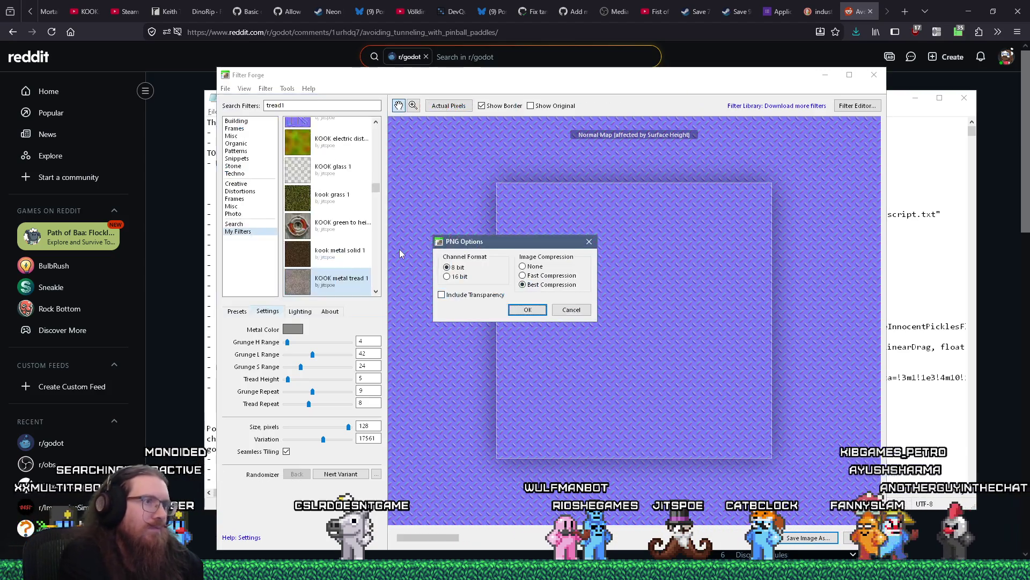
click(528, 313)
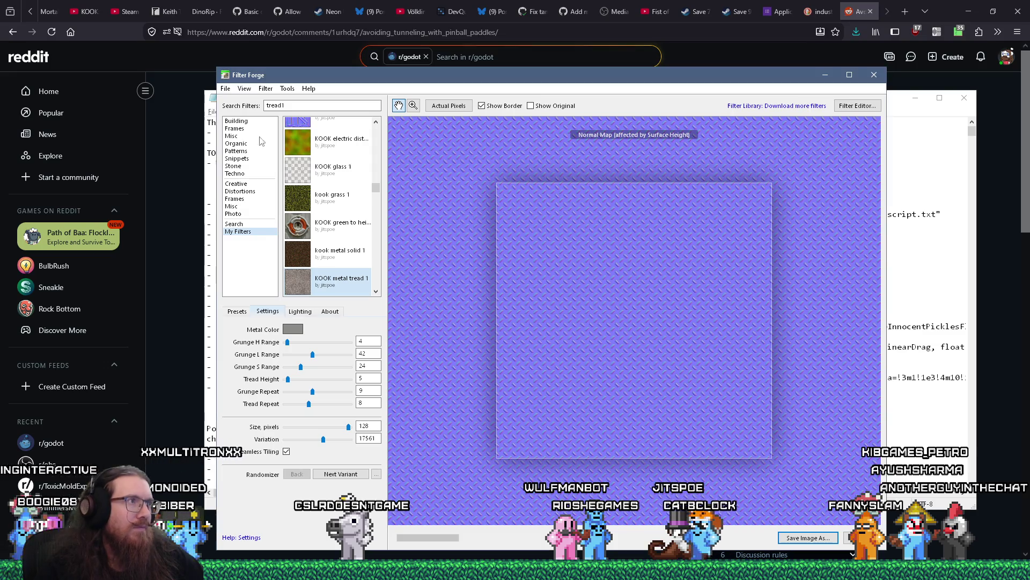
Step: Render the bump map and save it as a PNG with a height suffix
click(267, 89)
mouse_move(285, 204)
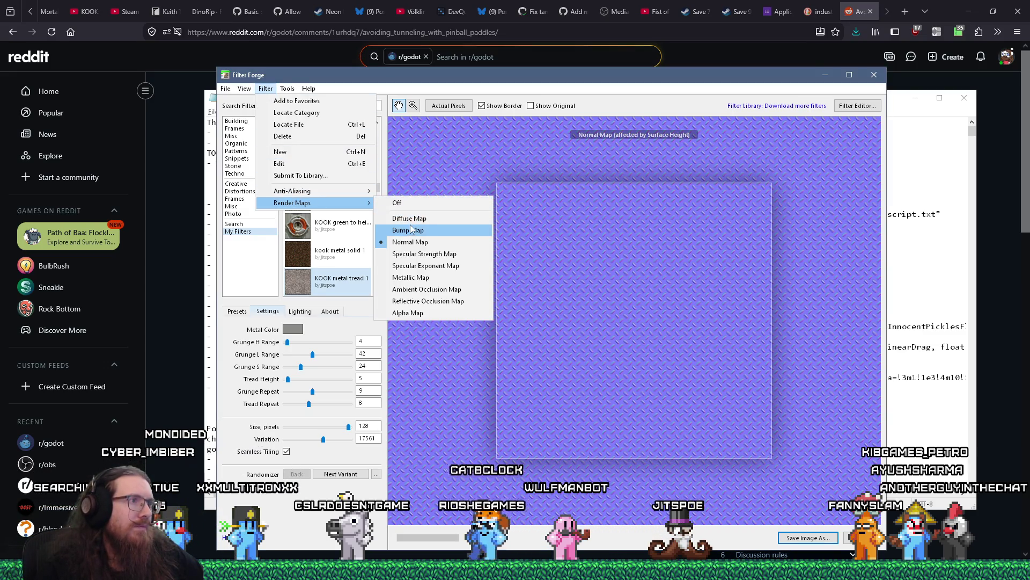
click(411, 229)
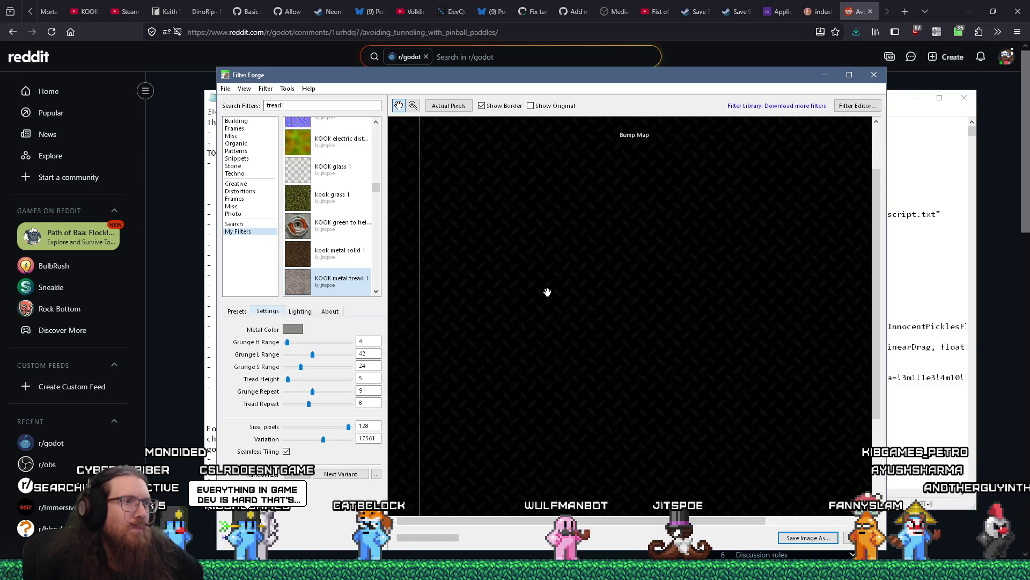
click(225, 88)
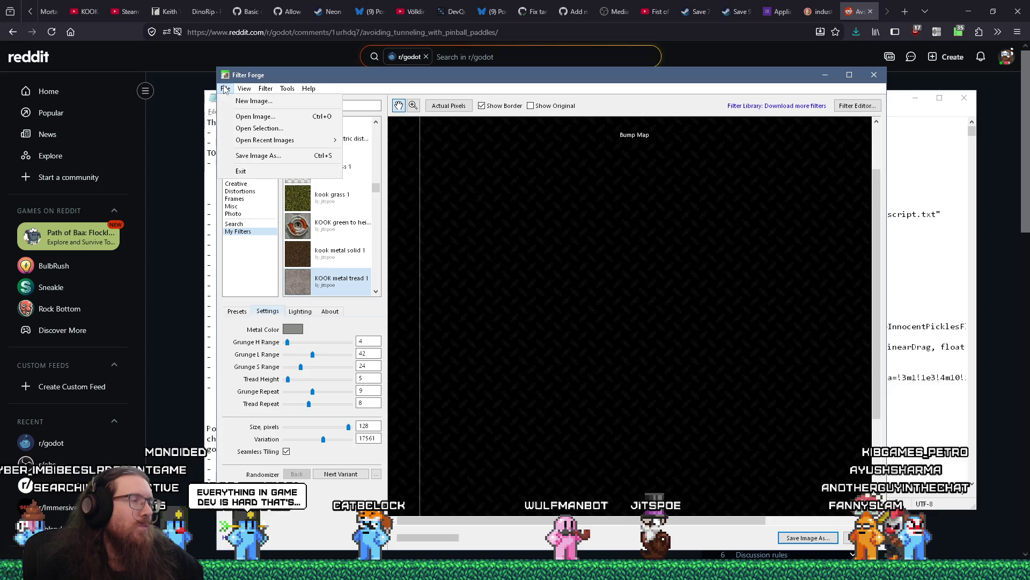
click(256, 156)
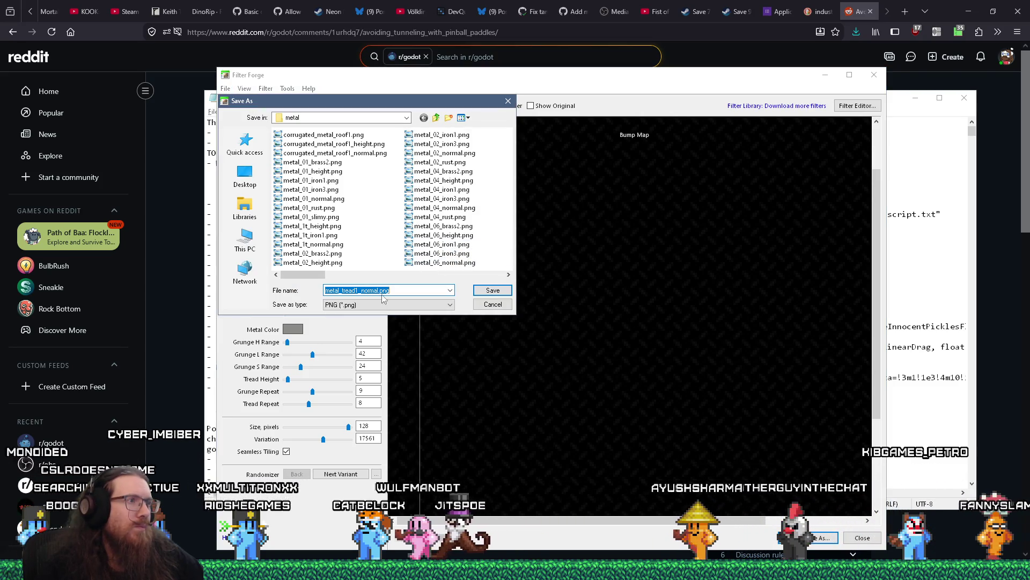
key(ctrl+v)
double_click(365, 291)
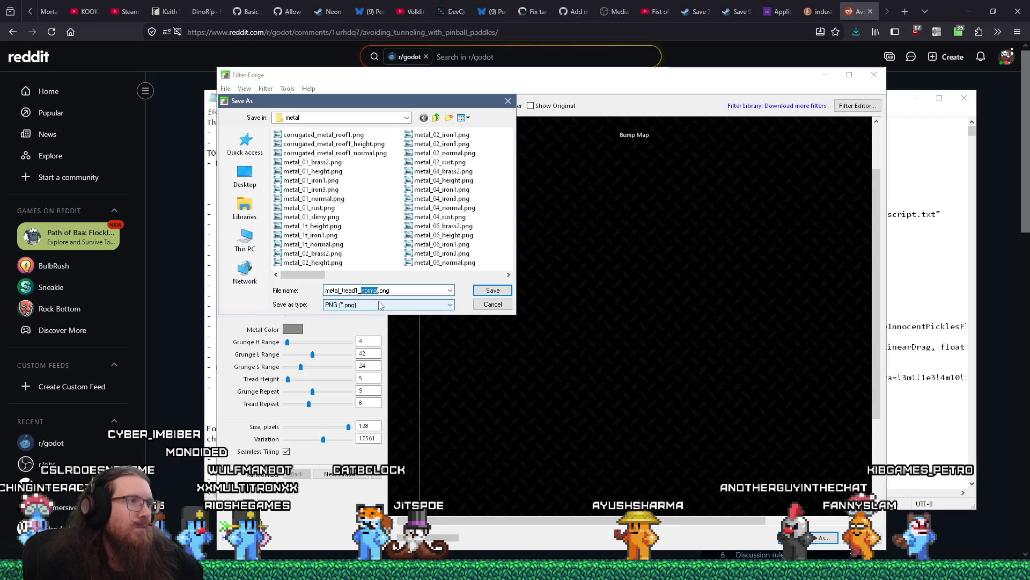
text(ight)
key(Return)
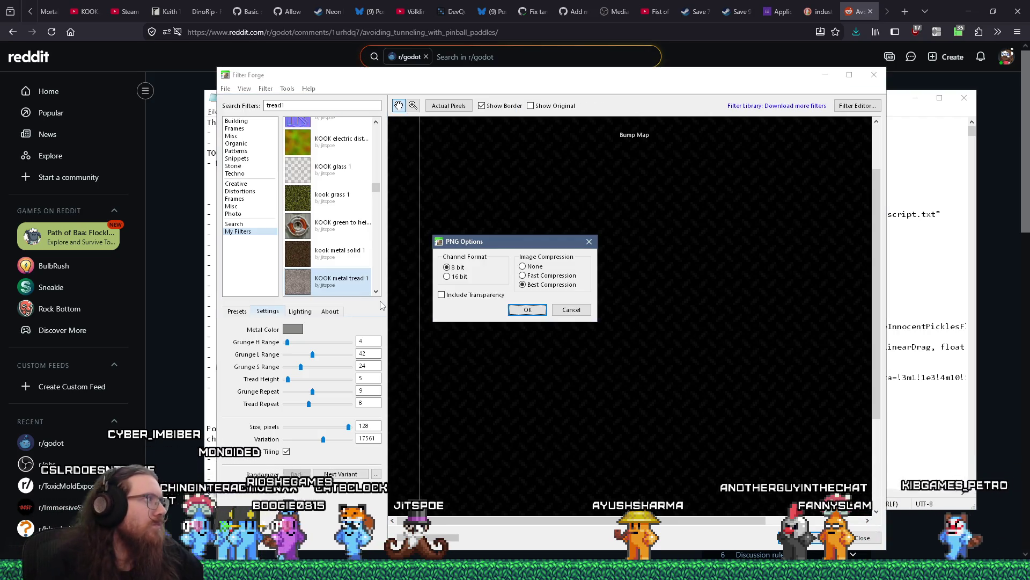
click(518, 312)
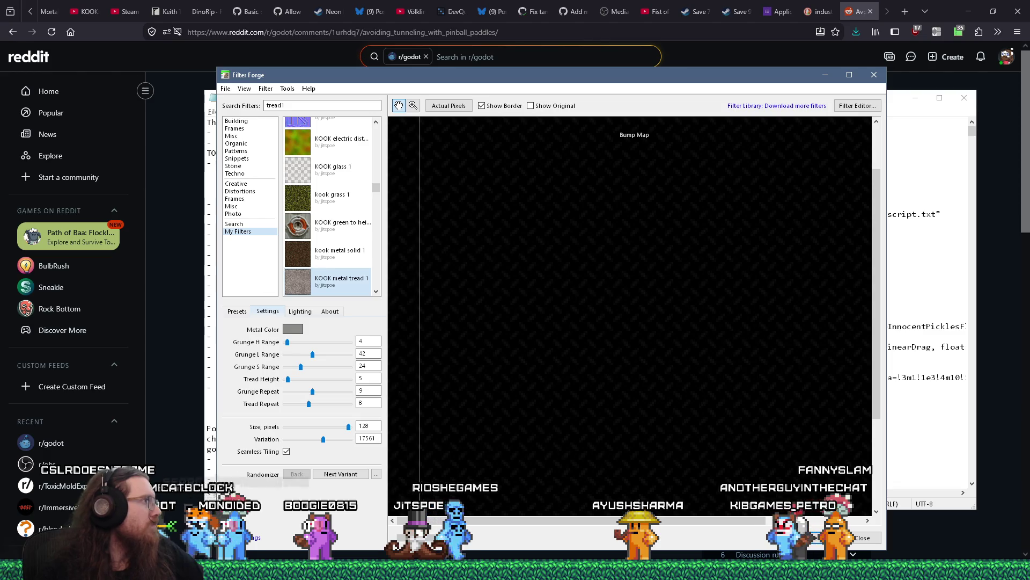